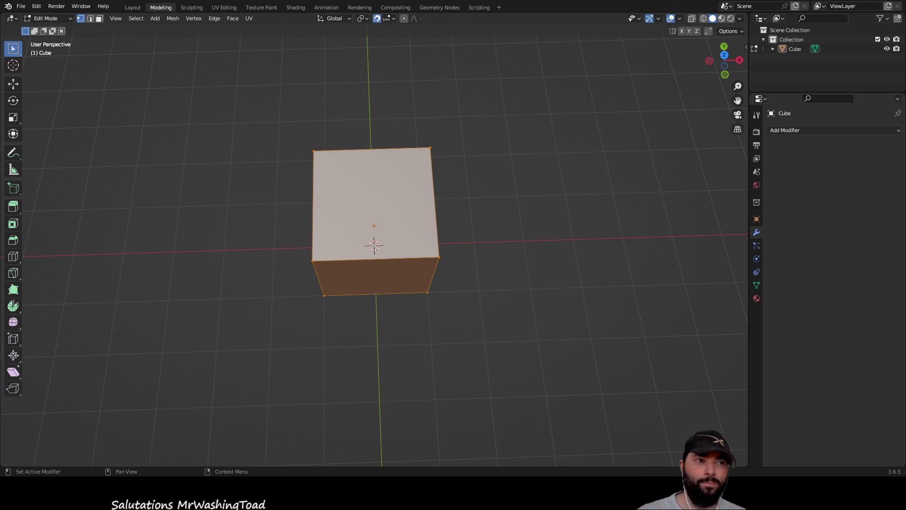
# Step: Choose the Extrude Region tool and try box-selecting the cube's front face
pyautogui.scroll(-5, 512, 224)
pyautogui.moveTo(481, 292)
pyautogui.mouseDown(button='middle')
pyautogui.moveTo(477, 200)
pyautogui.moveTo(581, 229)
pyautogui.moveTo(523, 269)
pyautogui.moveTo(467, 261)
pyautogui.moveTo(471, 291)
pyautogui.moveTo(472, 241)
pyautogui.mouseUp(button='middle')
pyautogui.click(13, 206)
pyautogui.moveTo(297, 287); pyautogui.dragTo(467, 267, button='middle')
pyautogui.click(467, 267)
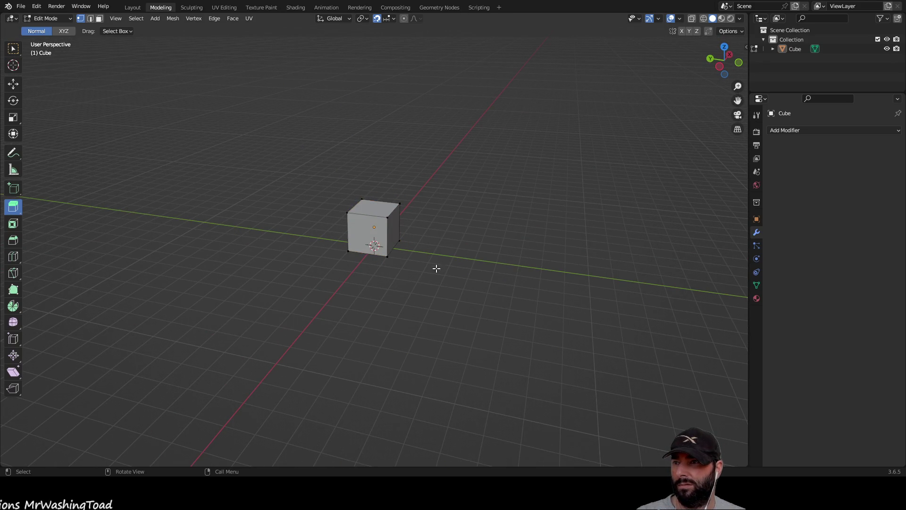
pyautogui.moveTo(385, 277)
pyautogui.mouseDown(button='middle')
pyautogui.moveTo(408, 253)
pyautogui.moveTo(338, 206)
pyautogui.mouseUp(button='middle')
pyautogui.moveTo(293, 178)
pyautogui.mouseDown()
pyautogui.moveTo(415, 253)
pyautogui.moveTo(434, 276)
pyautogui.mouseUp()
pyautogui.moveTo(502, 244)
pyautogui.mouseDown(button='middle')
pyautogui.moveTo(429, 282)
pyautogui.moveTo(415, 271)
pyautogui.moveTo(489, 221)
pyautogui.moveTo(429, 269)
pyautogui.moveTo(392, 262)
pyautogui.mouseUp(button='middle')
pyautogui.click(429, 269)
# Step: Select the cube's front face and extrude it about 6 m outward into a long bar
pyautogui.scroll(3, 396, 261)
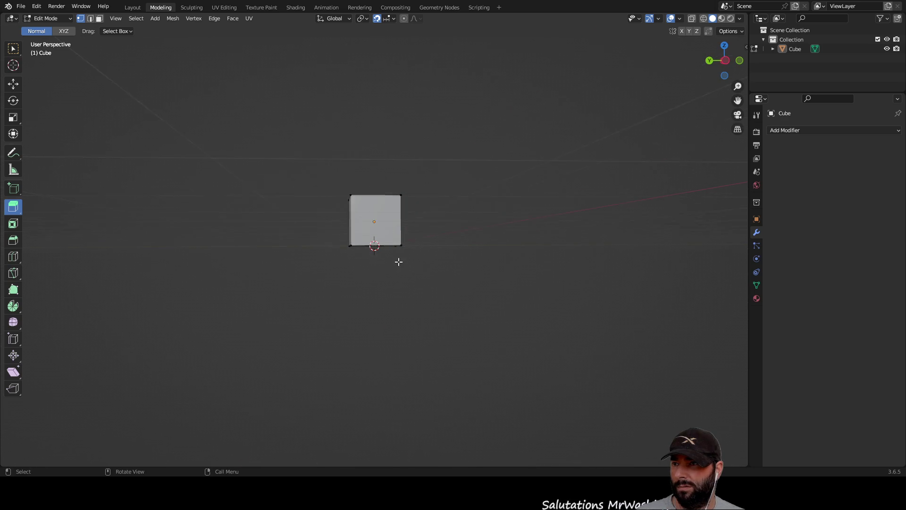
pyautogui.moveTo(305, 146); pyautogui.dragTo(496, 281)
pyautogui.moveTo(497, 281); pyautogui.dragTo(408, 270, button='middle')
pyautogui.scroll(4, 408, 270)
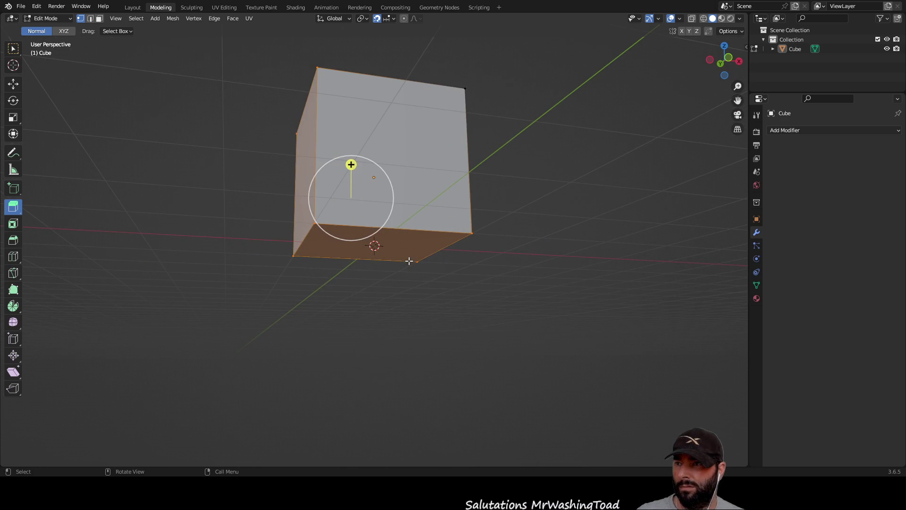
pyautogui.moveTo(312, 289)
pyautogui.mouseDown(button='middle')
pyautogui.moveTo(321, 308)
pyautogui.moveTo(302, 316)
pyautogui.mouseUp(button='middle')
pyautogui.moveTo(232, 63)
pyautogui.mouseDown()
pyautogui.moveTo(317, 235)
pyautogui.moveTo(310, 332)
pyautogui.mouseUp()
pyautogui.moveTo(267, 338)
pyautogui.mouseDown(button='middle')
pyautogui.moveTo(470, 306)
pyautogui.moveTo(474, 321)
pyautogui.moveTo(473, 283)
pyautogui.moveTo(487, 329)
pyautogui.moveTo(465, 251)
pyautogui.mouseUp(button='middle')
pyautogui.keyDown('shift'); pyautogui.moveTo(429, 96); pyautogui.dragTo(479, 278); pyautogui.keyUp('shift')
pyautogui.moveTo(480, 279)
pyautogui.mouseDown(button='middle')
pyautogui.moveTo(501, 293)
pyautogui.moveTo(431, 307)
pyautogui.moveTo(350, 287)
pyautogui.moveTo(350, 253)
pyautogui.moveTo(323, 272)
pyautogui.mouseUp(button='middle')
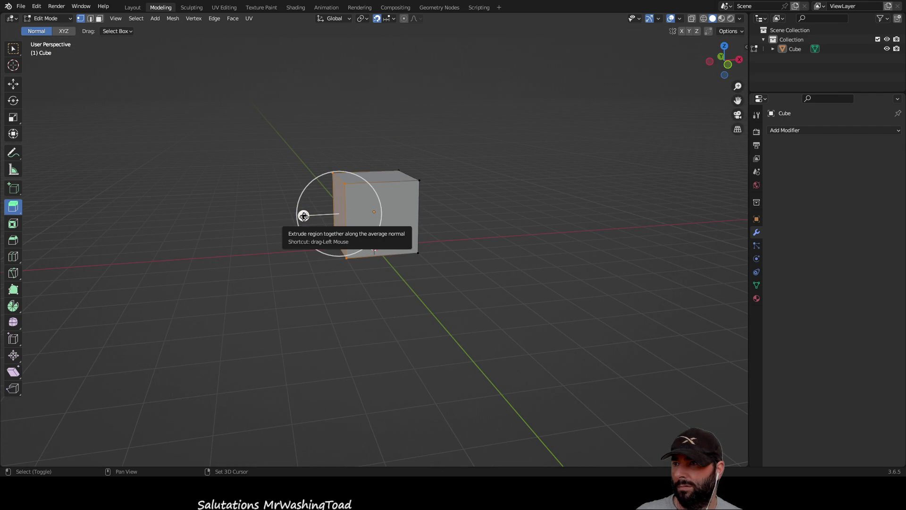
pyautogui.moveTo(304, 216)
pyautogui.mouseDown()
pyautogui.moveTo(90, 239)
pyautogui.moveTo(118, 247)
pyautogui.moveTo(48, 247)
pyautogui.moveTo(160, 251)
pyautogui.moveTo(81, 263)
pyautogui.mouseUp()
# Step: Extrude the bar's far end face about 14 m further out
pyautogui.scroll(-4, 224, 290)
pyautogui.moveTo(236, 282)
pyautogui.mouseDown(button='middle')
pyautogui.moveTo(457, 313)
pyautogui.moveTo(457, 352)
pyautogui.moveTo(370, 295)
pyautogui.moveTo(398, 291)
pyautogui.moveTo(218, 293)
pyautogui.mouseUp(button='middle')
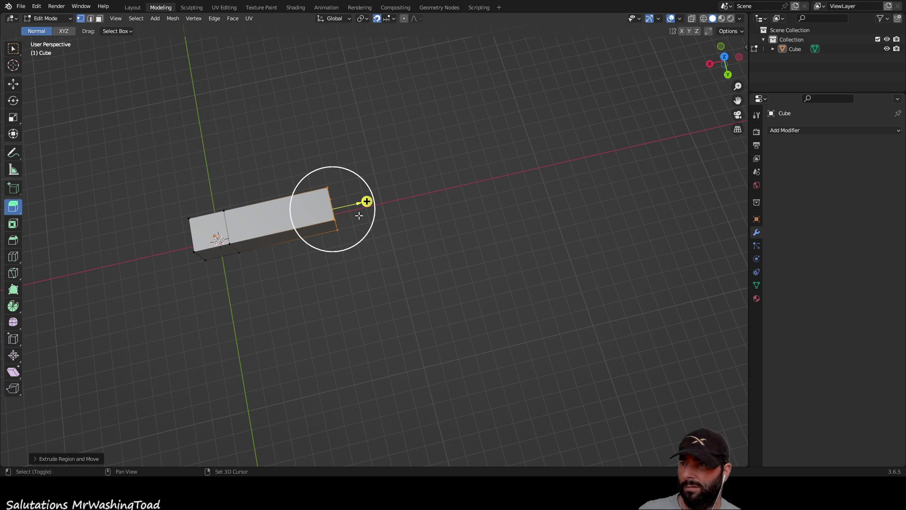
pyautogui.moveTo(366, 203)
pyautogui.mouseDown()
pyautogui.moveTo(496, 184)
pyautogui.moveTo(598, 149)
pyautogui.moveTo(447, 196)
pyautogui.moveTo(653, 151)
pyautogui.mouseUp()
pyautogui.moveTo(604, 186)
pyautogui.mouseDown(button='middle')
pyautogui.moveTo(389, 253)
pyautogui.moveTo(471, 210)
pyautogui.moveTo(456, 218)
pyautogui.mouseUp(button='middle')
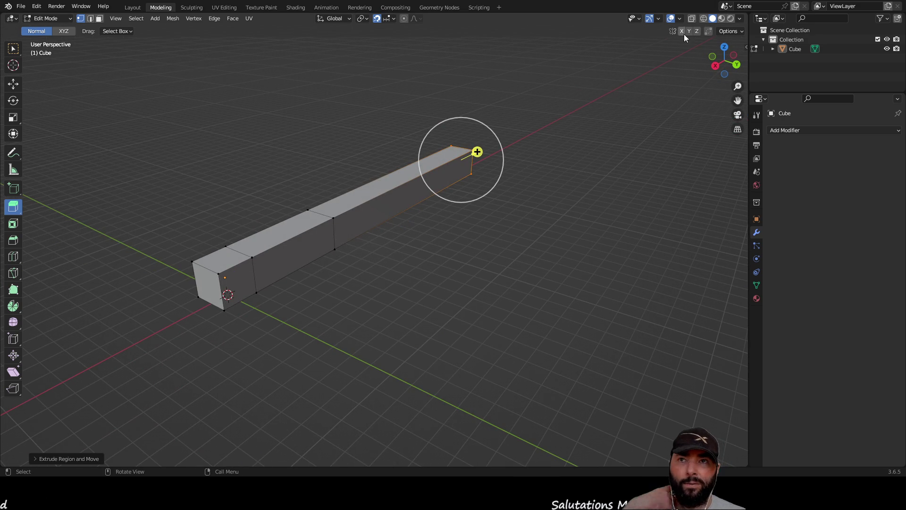
# Step: Try extruding an edge at the bar's near end with E, then undo it with Ctrl+Z
pyautogui.moveTo(355, 299)
pyautogui.mouseDown(button='middle')
pyautogui.moveTo(397, 299)
pyautogui.moveTo(450, 274)
pyautogui.moveTo(433, 301)
pyautogui.moveTo(429, 275)
pyautogui.moveTo(330, 281)
pyautogui.moveTo(427, 290)
pyautogui.mouseUp(button='middle')
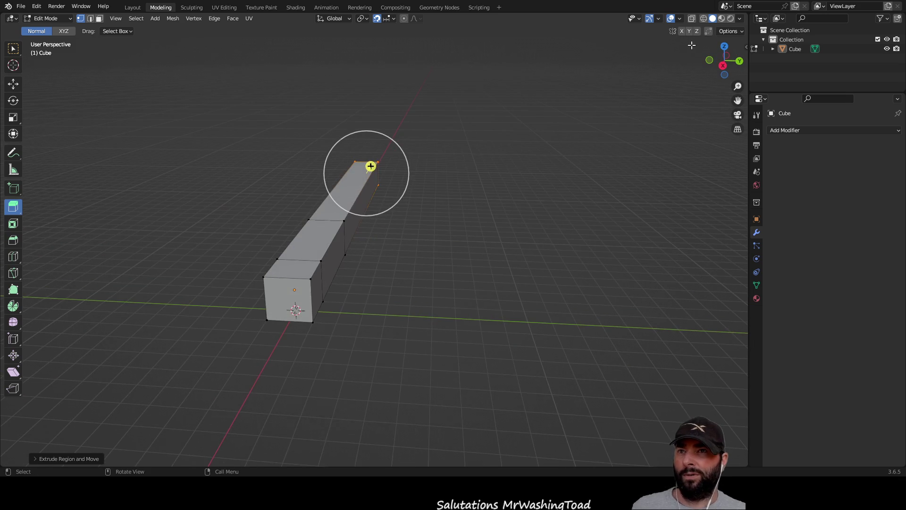
pyautogui.moveTo(528, 221)
pyautogui.mouseDown(button='middle')
pyautogui.moveTo(475, 261)
pyautogui.moveTo(433, 256)
pyautogui.mouseUp(button='middle')
pyautogui.click(476, 280)
pyautogui.moveTo(476, 279)
pyautogui.mouseDown(button='middle')
pyautogui.moveTo(186, 198)
pyautogui.moveTo(324, 269)
pyautogui.moveTo(334, 284)
pyautogui.moveTo(243, 269)
pyautogui.moveTo(382, 261)
pyautogui.moveTo(374, 232)
pyautogui.mouseUp(button='middle')
pyautogui.moveTo(344, 182); pyautogui.dragTo(394, 288)
pyautogui.moveTo(467, 273)
pyautogui.mouseDown(button='middle')
pyautogui.moveTo(379, 286)
pyautogui.moveTo(327, 262)
pyautogui.mouseUp(button='middle')
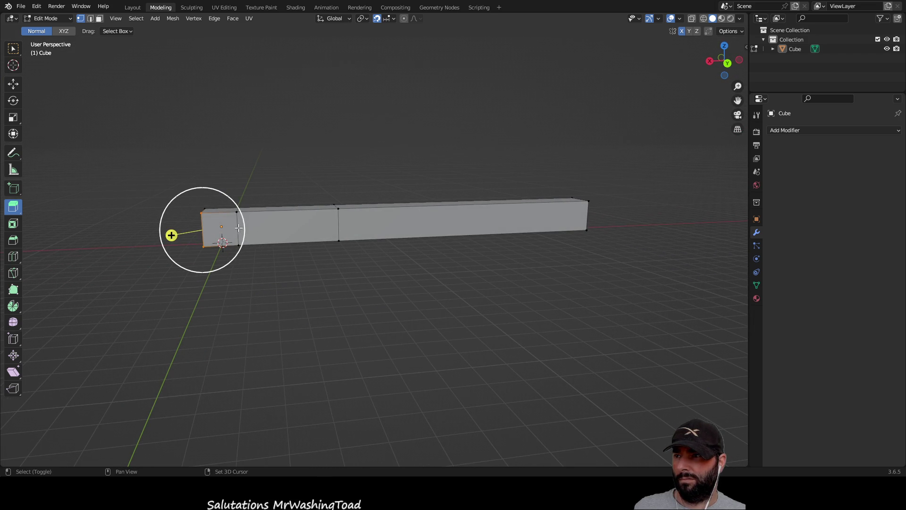
pyautogui.press('e')
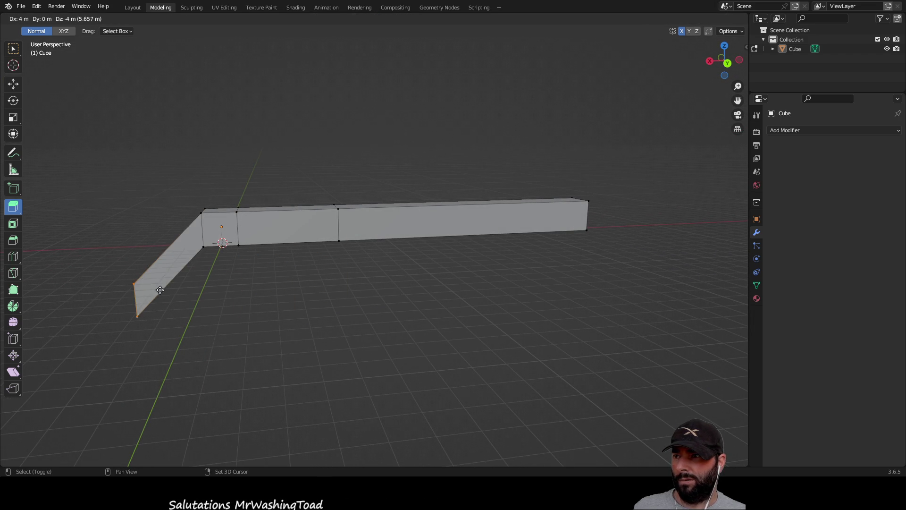
pyautogui.click(136, 295)
pyautogui.hotkey('ctrl', 'z')
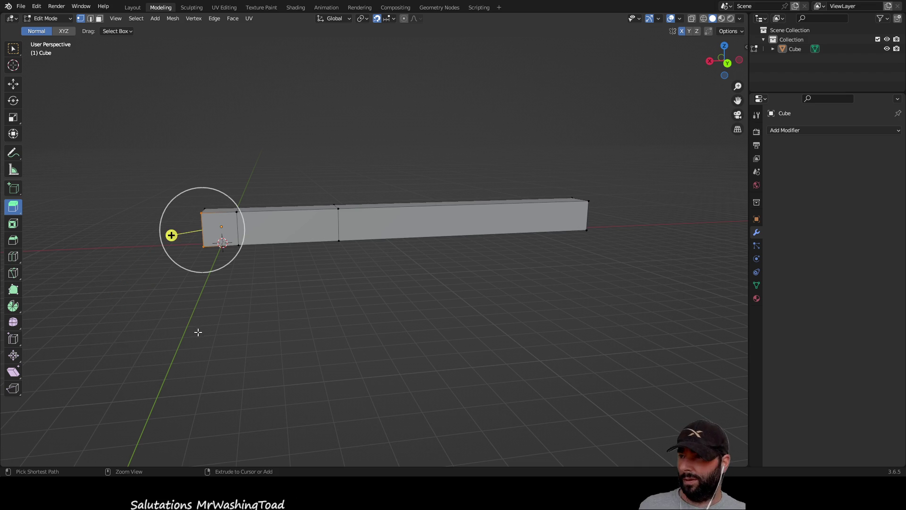
pyautogui.click(14, 48)
# Step: Try selecting the bar's vertices and faces, then clear the selection
pyautogui.moveTo(191, 204); pyautogui.dragTo(595, 253)
pyautogui.moveTo(600, 253)
pyautogui.mouseDown(button='middle')
pyautogui.moveTo(591, 259)
pyautogui.moveTo(601, 247)
pyautogui.mouseUp(button='middle')
pyautogui.keyDown('shift'); pyautogui.moveTo(629, 220); pyautogui.dragTo(587, 193); pyautogui.keyUp('shift')
pyautogui.moveTo(266, 133)
pyautogui.mouseDown(button='middle')
pyautogui.moveTo(242, 142)
pyautogui.moveTo(462, 200)
pyautogui.mouseUp(button='middle')
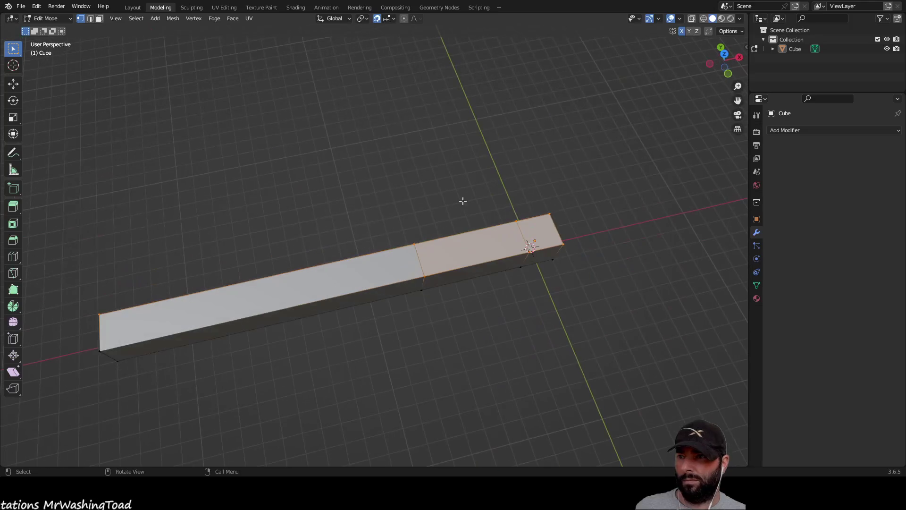
pyautogui.keyDown('shift'); pyautogui.click(422, 290); pyautogui.keyUp('shift')
pyautogui.moveTo(437, 315)
pyautogui.mouseDown(button='middle')
pyautogui.moveTo(507, 298)
pyautogui.moveTo(531, 263)
pyautogui.moveTo(488, 304)
pyautogui.moveTo(507, 354)
pyautogui.moveTo(494, 347)
pyautogui.mouseUp(button='middle')
pyautogui.click(476, 350)
pyautogui.moveTo(80, 182)
pyautogui.mouseDown()
pyautogui.moveTo(402, 254)
pyautogui.moveTo(404, 207)
pyautogui.mouseUp()
pyautogui.moveTo(330, 186); pyautogui.dragTo(344, 197, button='middle')
pyautogui.moveTo(83, 235)
pyautogui.mouseDown()
pyautogui.moveTo(125, 281)
pyautogui.moveTo(532, 249)
pyautogui.moveTo(580, 257)
pyautogui.mouseUp()
# Step: Select the top edges along one long side and extrude them about 4 m outward
pyautogui.moveTo(460, 220); pyautogui.dragTo(331, 224, button='middle')
pyautogui.keyDown('shift'); pyautogui.moveTo(88, 247); pyautogui.dragTo(137, 276); pyautogui.keyUp('shift')
pyautogui.moveTo(615, 190); pyautogui.dragTo(289, 288, button='middle')
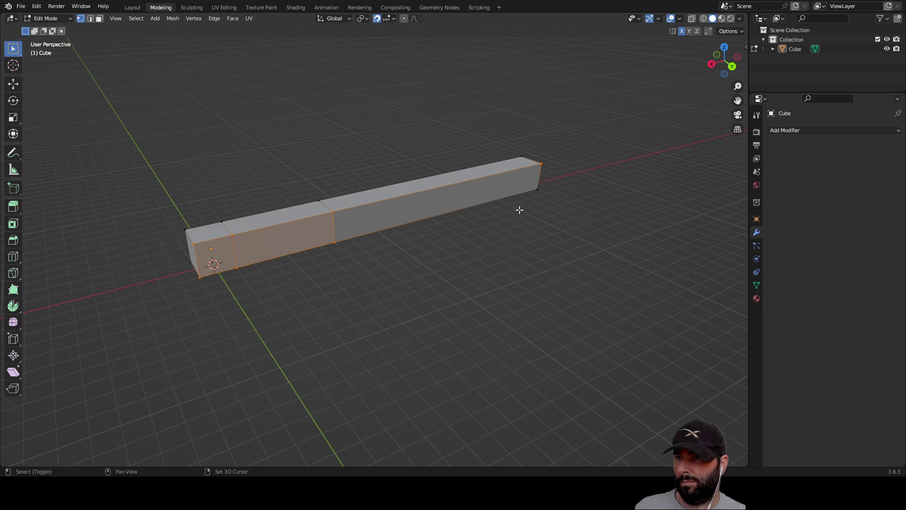
pyautogui.moveTo(518, 257)
pyautogui.mouseDown(button='middle')
pyautogui.moveTo(426, 307)
pyautogui.moveTo(495, 281)
pyautogui.moveTo(488, 290)
pyautogui.moveTo(191, 269)
pyautogui.mouseUp(button='middle')
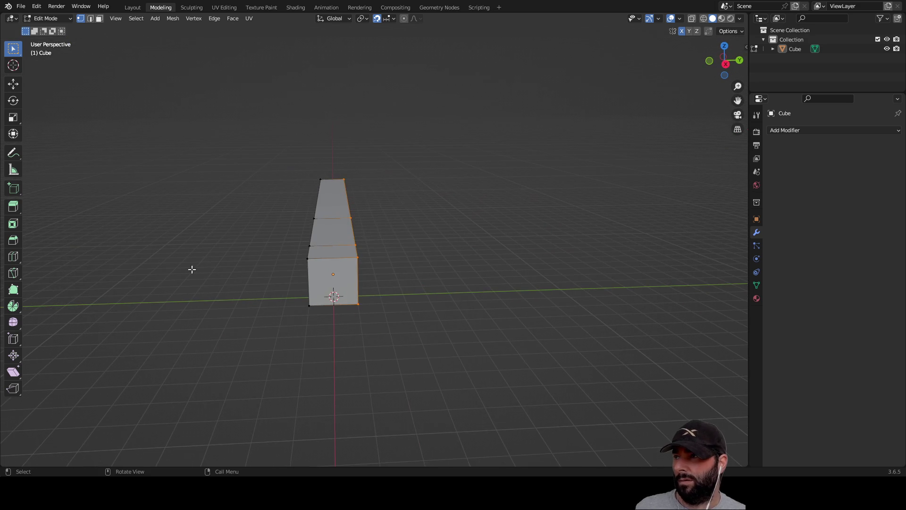
pyautogui.click(14, 210)
pyautogui.moveTo(386, 233)
pyautogui.mouseDown()
pyautogui.moveTo(562, 241)
pyautogui.moveTo(447, 253)
pyautogui.moveTo(501, 254)
pyautogui.moveTo(457, 258)
pyautogui.mouseUp()
pyautogui.moveTo(502, 326)
pyautogui.mouseDown(button='middle')
pyautogui.moveTo(508, 244)
pyautogui.moveTo(496, 287)
pyautogui.moveTo(533, 283)
pyautogui.moveTo(445, 293)
pyautogui.mouseUp(button='middle')
pyautogui.click(495, 286)
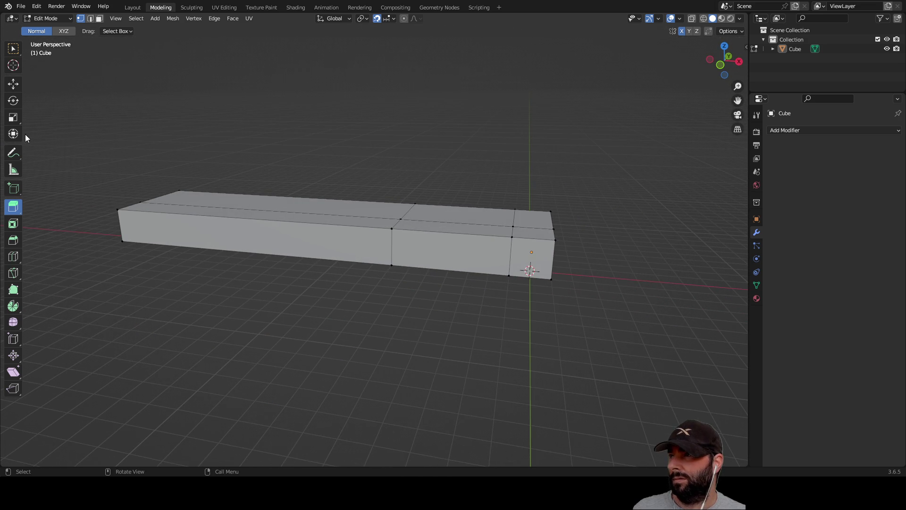
# Step: Select the slab's opposite long side, extrude it outward with Extrude Region, then deselect
pyautogui.moveTo(129, 271)
pyautogui.mouseDown(button='middle')
pyautogui.moveTo(150, 299)
pyautogui.moveTo(89, 235)
pyautogui.mouseUp(button='middle')
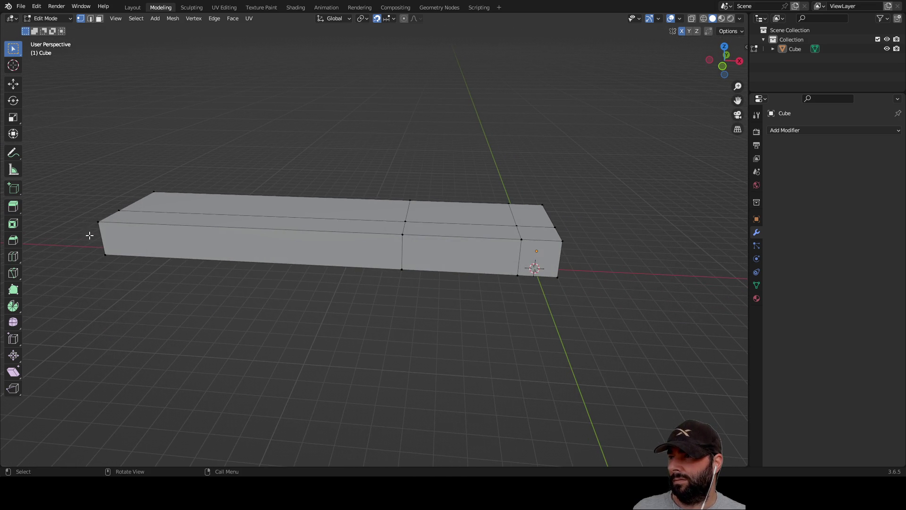
pyautogui.moveTo(164, 256)
pyautogui.mouseDown()
pyautogui.moveTo(565, 310)
pyautogui.moveTo(107, 284)
pyautogui.moveTo(117, 284)
pyautogui.mouseUp()
pyautogui.click(402, 269)
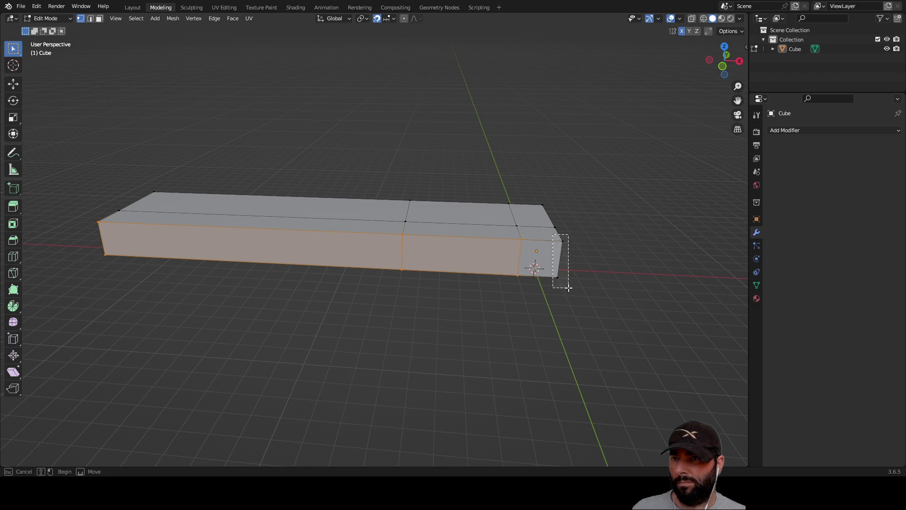
pyautogui.moveTo(608, 285)
pyautogui.mouseDown(button='middle')
pyautogui.moveTo(494, 300)
pyautogui.moveTo(526, 283)
pyautogui.moveTo(507, 287)
pyautogui.mouseUp(button='middle')
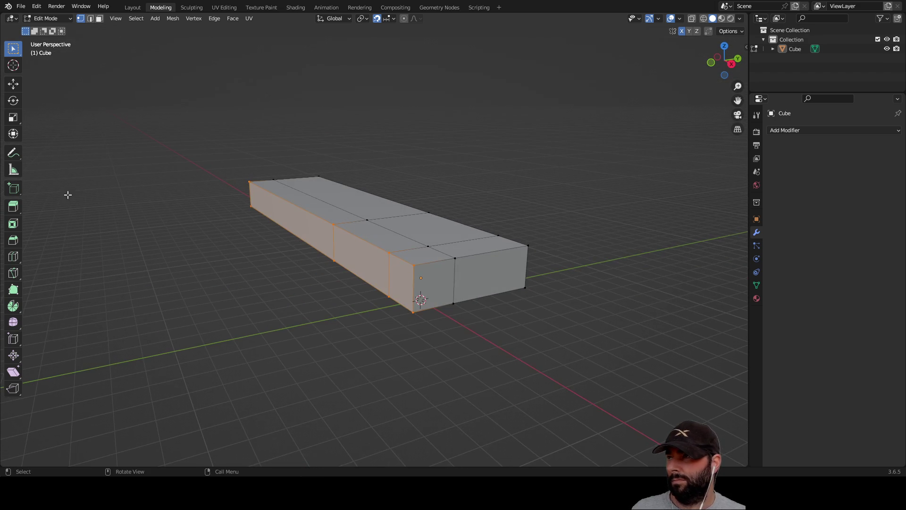
pyautogui.click(13, 207)
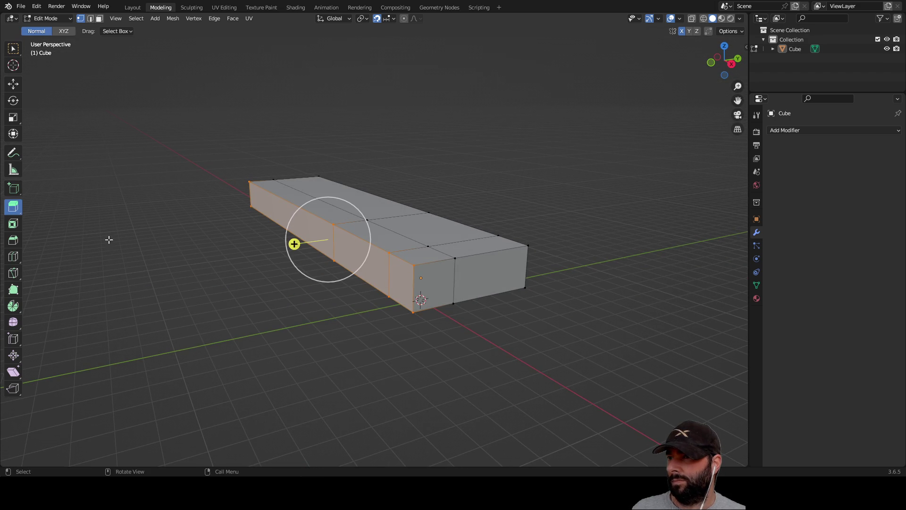
pyautogui.moveTo(293, 244); pyautogui.dragTo(208, 256, button='middle')
pyautogui.moveTo(218, 252); pyautogui.dragTo(410, 346)
pyautogui.moveTo(410, 347)
pyautogui.mouseDown(button='middle')
pyautogui.moveTo(409, 330)
pyautogui.moveTo(411, 347)
pyautogui.moveTo(492, 360)
pyautogui.moveTo(528, 415)
pyautogui.moveTo(603, 337)
pyautogui.moveTo(530, 342)
pyautogui.moveTo(489, 364)
pyautogui.moveTo(365, 368)
pyautogui.mouseUp(button='middle')
pyautogui.click(367, 369)
pyautogui.scroll(-2, 275, 353)
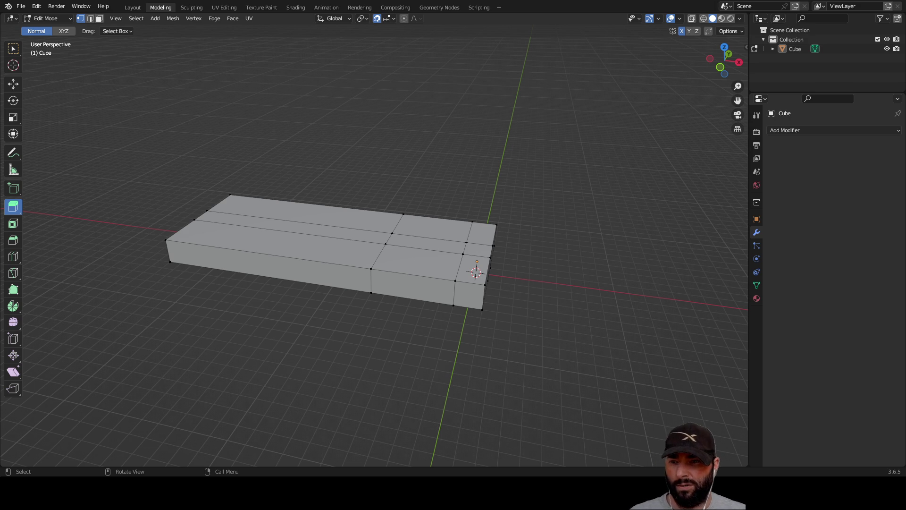
pyautogui.moveTo(268, 182)
pyautogui.mouseDown(button='middle')
pyautogui.moveTo(245, 137)
pyautogui.moveTo(253, 158)
pyautogui.moveTo(256, 148)
pyautogui.mouseUp(button='middle')
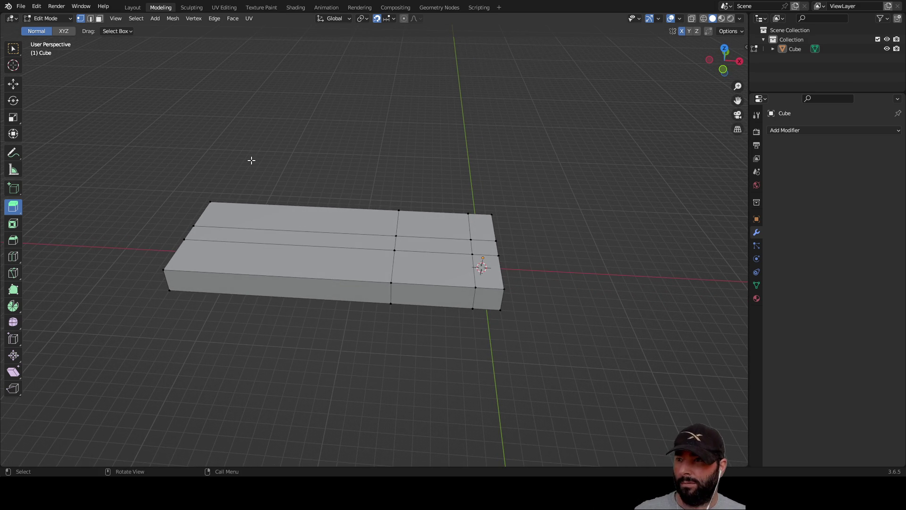
pyautogui.press('Tab')
pyautogui.moveTo(231, 130); pyautogui.dragTo(262, 252)
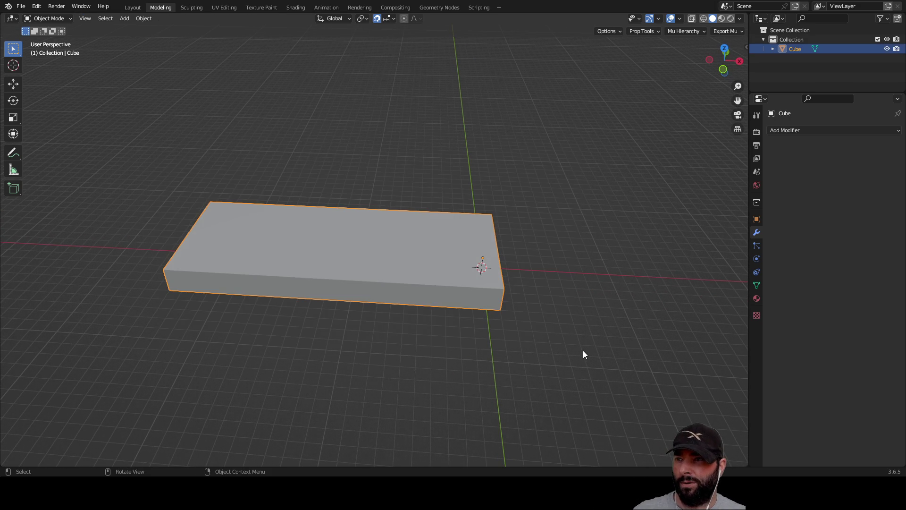
pyautogui.moveTo(583, 351)
pyautogui.mouseDown(button='middle')
pyautogui.moveTo(554, 271)
pyautogui.moveTo(471, 295)
pyautogui.moveTo(572, 346)
pyautogui.mouseUp(button='middle')
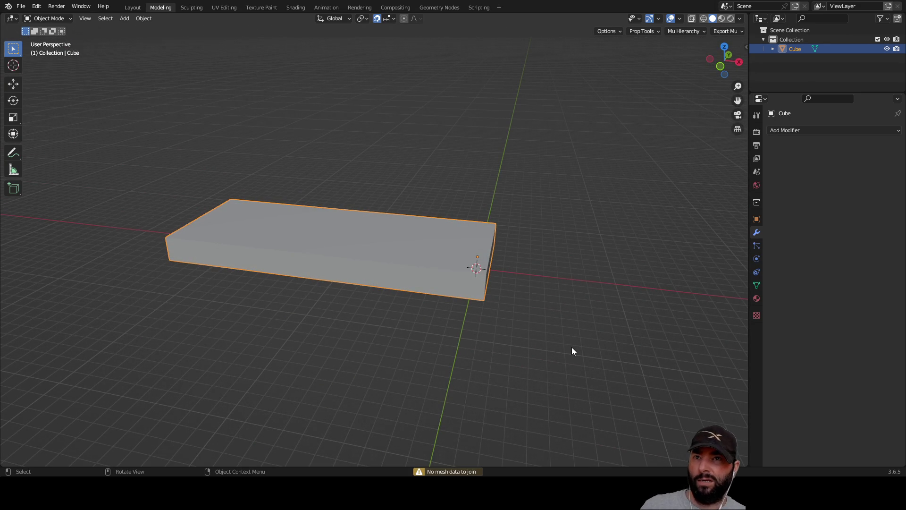
pyautogui.press('Tab')
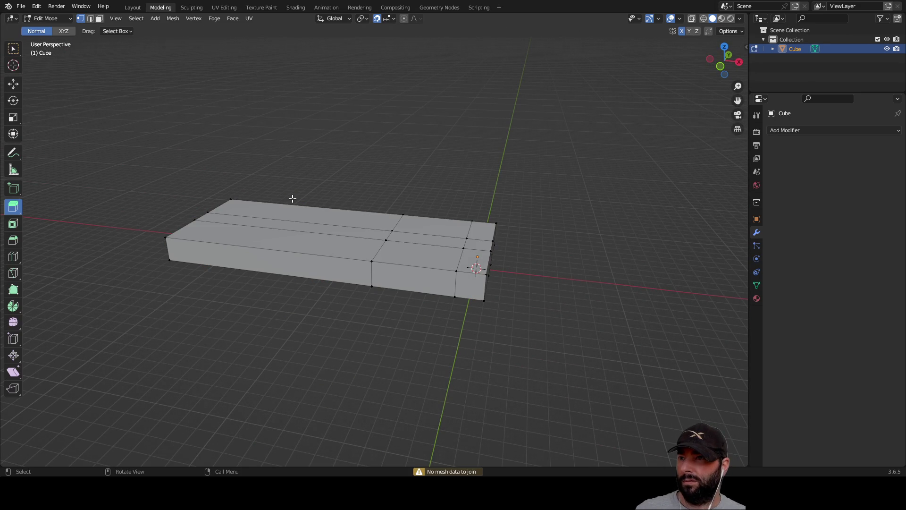
pyautogui.moveTo(406, 138)
pyautogui.mouseDown(button='middle')
pyautogui.moveTo(423, 205)
pyautogui.moveTo(423, 170)
pyautogui.moveTo(255, 182)
pyautogui.mouseUp(button='middle')
pyautogui.moveTo(166, 142); pyautogui.dragTo(240, 206)
pyautogui.moveTo(555, 370); pyautogui.dragTo(555, 370)
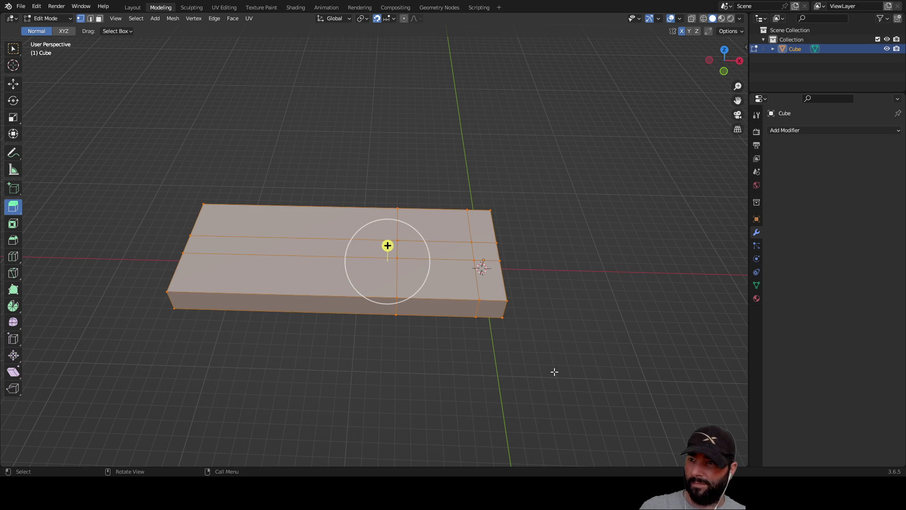
pyautogui.click(383, 339)
pyautogui.moveTo(481, 344)
pyautogui.mouseDown(button='middle')
pyautogui.moveTo(543, 309)
pyautogui.moveTo(459, 281)
pyautogui.moveTo(491, 273)
pyautogui.moveTo(517, 334)
pyautogui.mouseUp(button='middle')
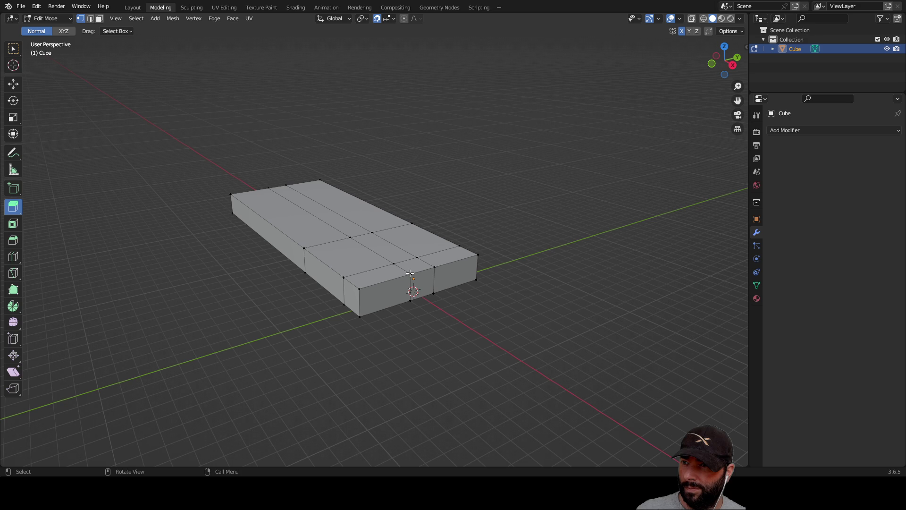
pyautogui.scroll(4, 409, 273)
pyautogui.click(485, 335)
pyautogui.rightClick(510, 382)
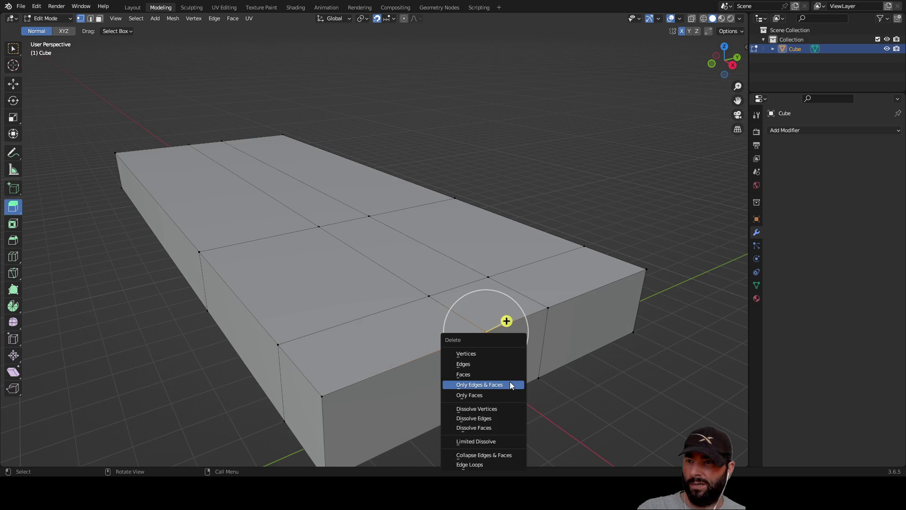
pyautogui.click(477, 352)
pyautogui.moveTo(587, 419)
pyautogui.mouseDown(button='middle')
pyautogui.moveTo(625, 349)
pyautogui.moveTo(585, 347)
pyautogui.moveTo(576, 360)
pyautogui.moveTo(588, 368)
pyautogui.moveTo(560, 364)
pyautogui.moveTo(646, 287)
pyautogui.moveTo(683, 295)
pyautogui.moveTo(603, 137)
pyautogui.mouseUp(button='middle')
pyautogui.scroll(-4, 603, 136)
pyautogui.moveTo(647, 289); pyautogui.dragTo(609, 302, button='middle')
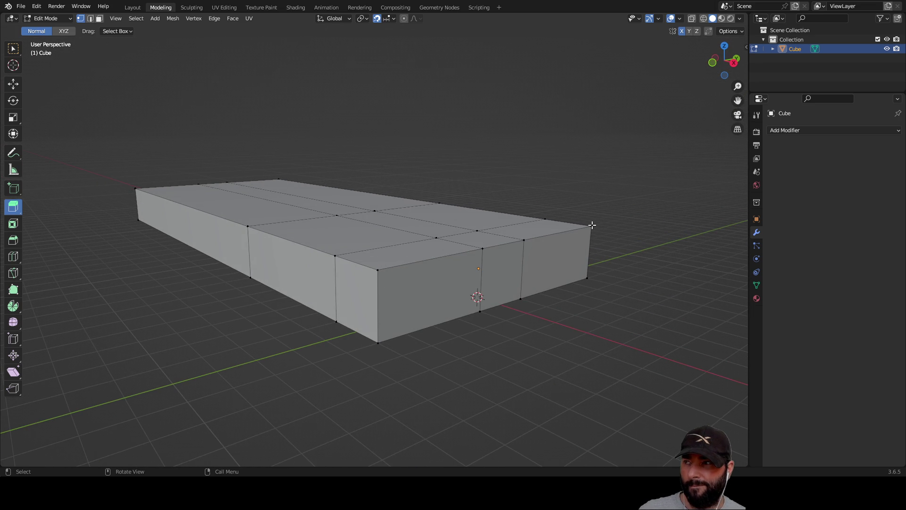
pyautogui.moveTo(474, 150)
pyautogui.mouseDown(button='middle')
pyautogui.moveTo(492, 176)
pyautogui.moveTo(487, 146)
pyautogui.mouseUp(button='middle')
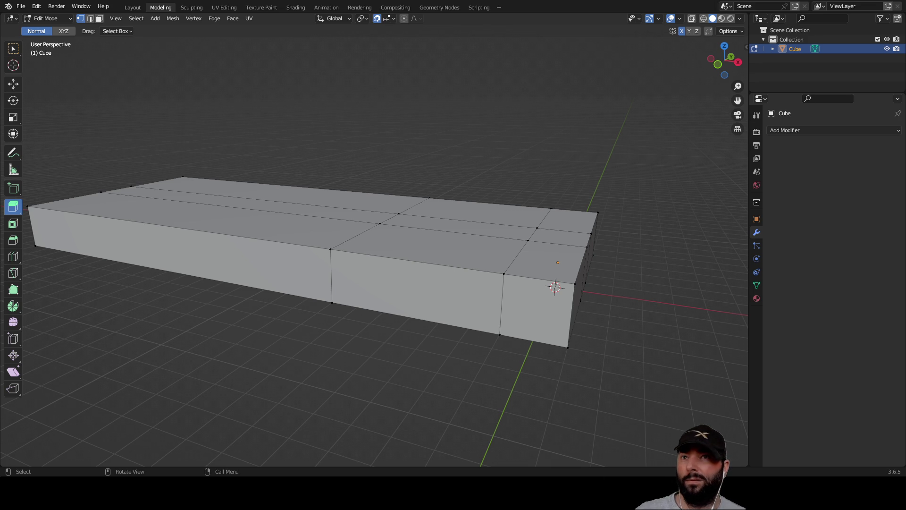
pyautogui.moveTo(555, 287); pyautogui.dragTo(325, 285, button='middle')
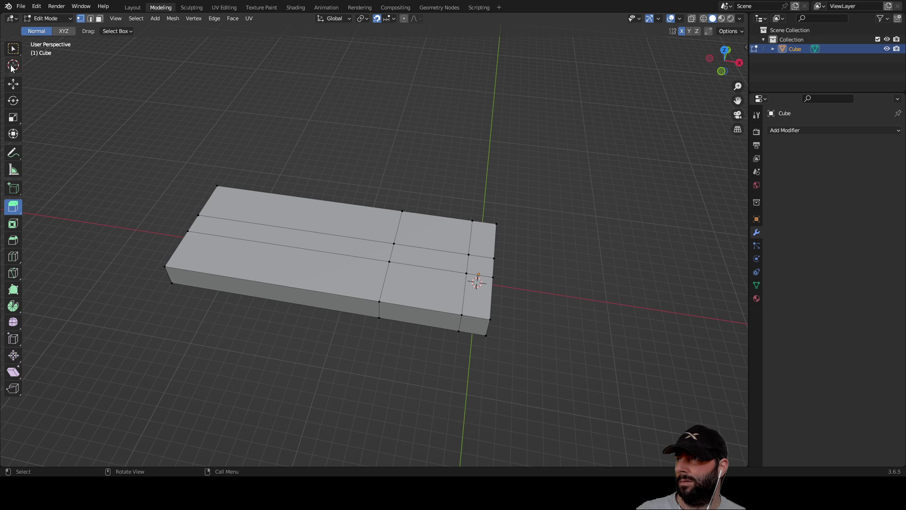
pyautogui.click(13, 49)
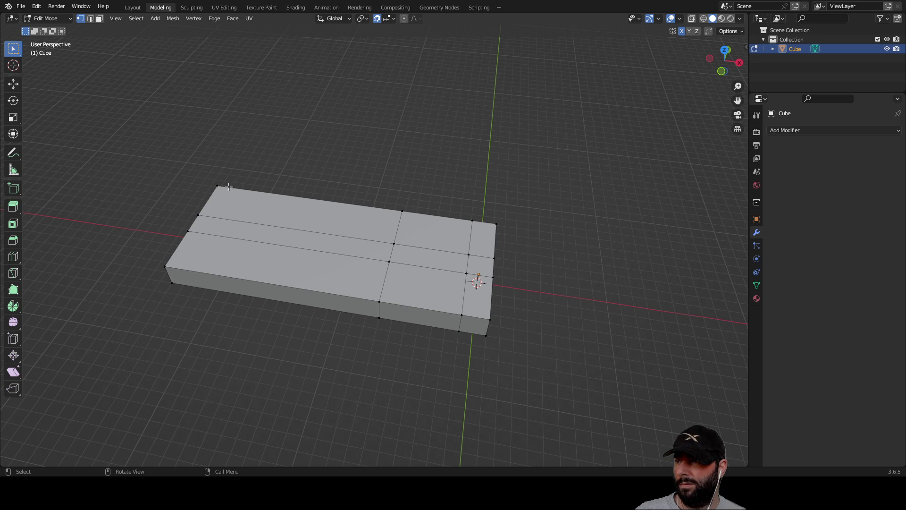
pyautogui.moveTo(228, 187); pyautogui.dragTo(207, 226, button='middle')
pyautogui.moveTo(163, 118)
pyautogui.mouseDown()
pyautogui.moveTo(216, 195)
pyautogui.moveTo(519, 380)
pyautogui.mouseUp()
pyautogui.moveTo(520, 380)
pyautogui.mouseDown(button='middle')
pyautogui.moveTo(654, 298)
pyautogui.moveTo(622, 219)
pyautogui.moveTo(630, 312)
pyautogui.mouseUp(button='middle')
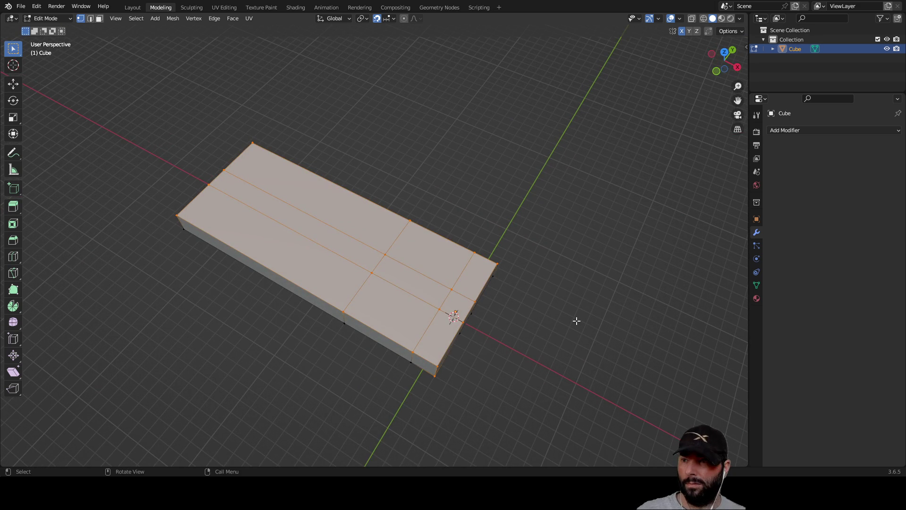
pyautogui.moveTo(576, 319)
pyautogui.mouseDown(button='middle')
pyautogui.moveTo(547, 263)
pyautogui.moveTo(472, 246)
pyautogui.mouseUp(button='middle')
pyautogui.click(431, 300)
pyautogui.moveTo(334, 301); pyautogui.dragTo(427, 277, button='middle')
pyautogui.moveTo(452, 274); pyautogui.dragTo(258, 240)
pyautogui.moveTo(380, 284)
pyautogui.mouseDown(button='middle')
pyautogui.moveTo(423, 313)
pyautogui.moveTo(301, 251)
pyautogui.mouseUp(button='middle')
pyautogui.moveTo(132, 150); pyautogui.dragTo(558, 301)
pyautogui.click(567, 313)
pyautogui.moveTo(566, 313)
pyautogui.mouseDown(button='middle')
pyautogui.moveTo(430, 320)
pyautogui.moveTo(249, 258)
pyautogui.mouseUp(button='middle')
pyautogui.moveTo(176, 189); pyautogui.dragTo(703, 295)
pyautogui.moveTo(579, 347)
pyautogui.mouseDown(button='middle')
pyautogui.moveTo(486, 358)
pyautogui.moveTo(499, 375)
pyautogui.mouseUp(button='middle')
pyautogui.click(499, 375)
pyautogui.moveTo(320, 370)
pyautogui.mouseDown(button='middle')
pyautogui.moveTo(392, 378)
pyautogui.moveTo(483, 374)
pyautogui.moveTo(523, 360)
pyautogui.moveTo(516, 370)
pyautogui.moveTo(471, 373)
pyautogui.moveTo(336, 368)
pyautogui.moveTo(374, 366)
pyautogui.moveTo(388, 376)
pyautogui.moveTo(528, 368)
pyautogui.mouseUp(button='middle')
pyautogui.press('a')
pyautogui.hotkey('alt', 'a')
pyautogui.moveTo(550, 331)
pyautogui.mouseDown(button='middle')
pyautogui.moveTo(522, 330)
pyautogui.moveTo(489, 346)
pyautogui.moveTo(479, 378)
pyautogui.moveTo(613, 330)
pyautogui.moveTo(428, 329)
pyautogui.mouseUp(button='middle')
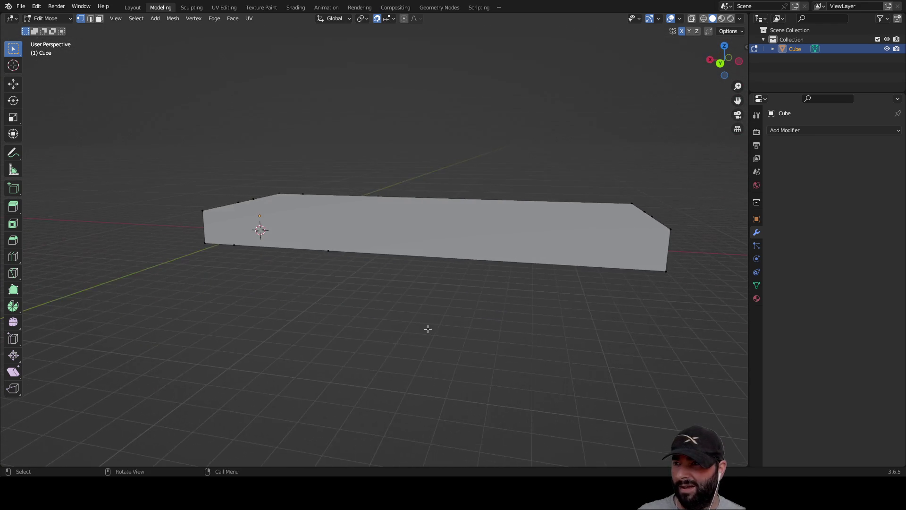
pyautogui.moveTo(326, 310)
pyautogui.mouseDown(button='middle')
pyautogui.moveTo(376, 325)
pyautogui.moveTo(350, 326)
pyautogui.moveTo(465, 338)
pyautogui.moveTo(480, 277)
pyautogui.mouseUp(button='middle')
pyautogui.press('a')
pyautogui.hotkey('alt', 'a')
pyautogui.moveTo(540, 298)
pyautogui.mouseDown(button='middle')
pyautogui.moveTo(524, 263)
pyautogui.moveTo(463, 278)
pyautogui.moveTo(447, 270)
pyautogui.mouseUp(button='middle')
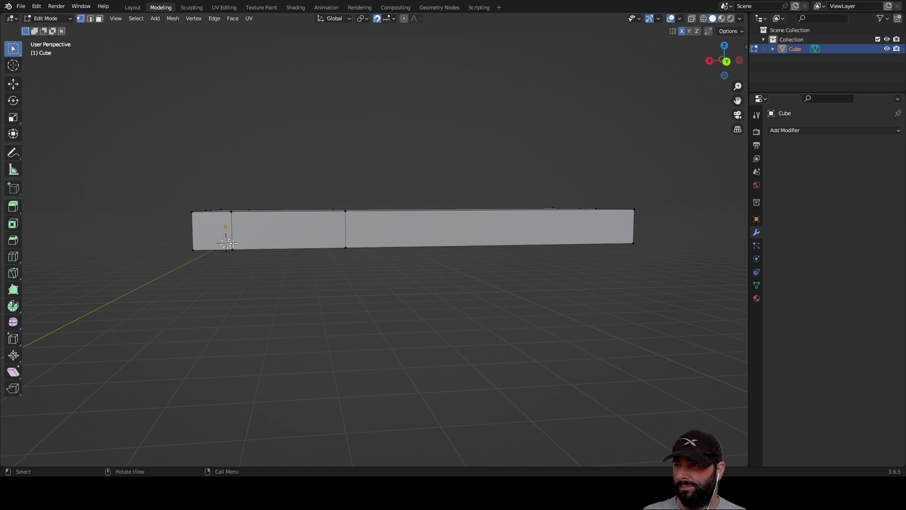
pyautogui.moveTo(208, 231)
pyautogui.mouseDown()
pyautogui.moveTo(624, 269)
pyautogui.moveTo(613, 293)
pyautogui.mouseUp()
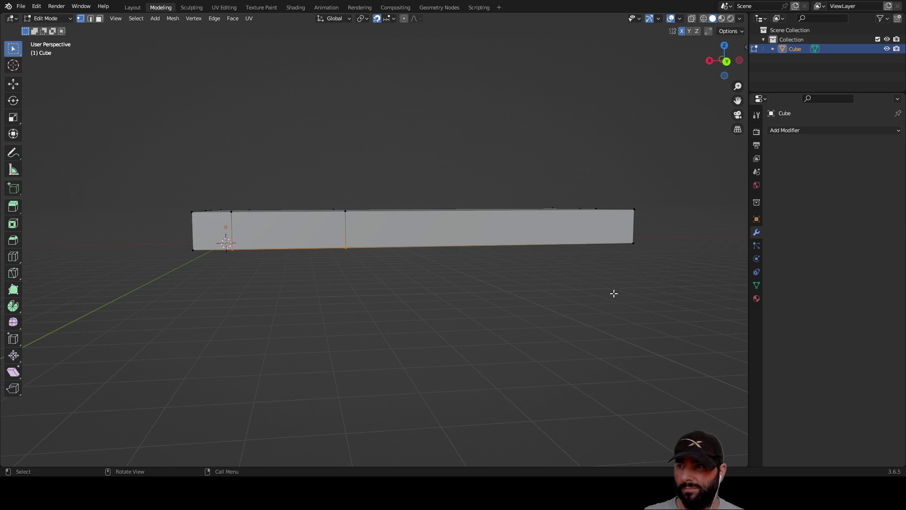
pyautogui.moveTo(445, 324)
pyautogui.mouseDown(button='middle')
pyautogui.moveTo(482, 354)
pyautogui.moveTo(481, 346)
pyautogui.mouseUp(button='middle')
pyautogui.hotkey('ctrl', 'z')
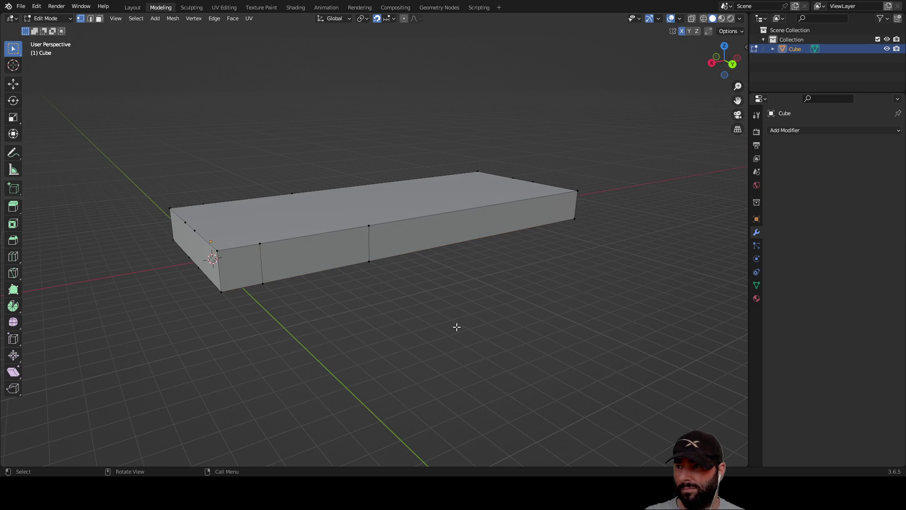
pyautogui.moveTo(252, 266)
pyautogui.mouseDown()
pyautogui.moveTo(364, 244)
pyautogui.moveTo(325, 263)
pyautogui.moveTo(311, 257)
pyautogui.mouseUp()
pyautogui.moveTo(372, 269)
pyautogui.mouseDown(button='middle')
pyautogui.moveTo(334, 268)
pyautogui.moveTo(248, 234)
pyautogui.mouseUp(button='middle')
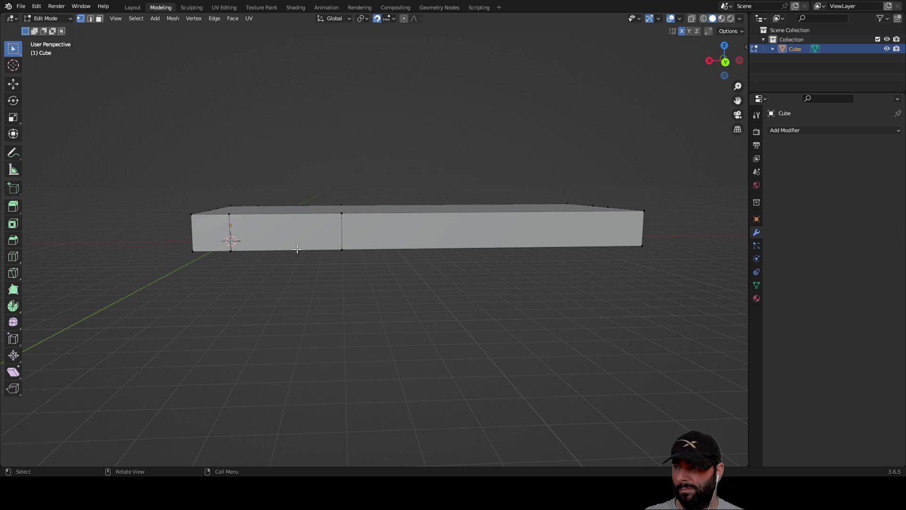
pyautogui.moveTo(223, 242)
pyautogui.mouseDown()
pyautogui.moveTo(257, 254)
pyautogui.moveTo(371, 261)
pyautogui.mouseUp()
pyautogui.moveTo(358, 281); pyautogui.dragTo(402, 319, button='middle')
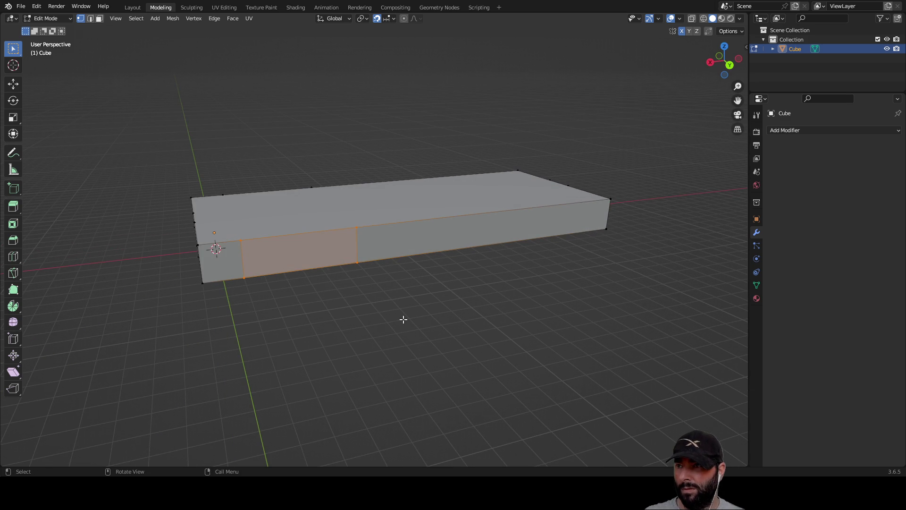
pyautogui.click(397, 302)
pyautogui.moveTo(400, 305); pyautogui.dragTo(195, 180, button='middle')
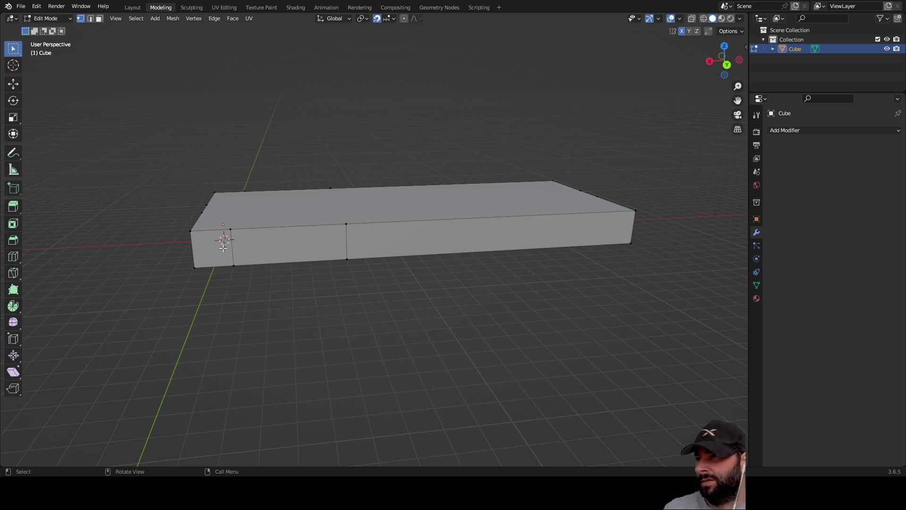
pyautogui.moveTo(242, 299)
pyautogui.mouseDown(button='middle')
pyautogui.moveTo(348, 296)
pyautogui.moveTo(303, 231)
pyautogui.moveTo(330, 255)
pyautogui.moveTo(415, 255)
pyautogui.moveTo(340, 222)
pyautogui.moveTo(348, 259)
pyautogui.moveTo(576, 251)
pyautogui.moveTo(401, 259)
pyautogui.mouseUp(button='middle')
pyautogui.moveTo(255, 227)
pyautogui.mouseDown()
pyautogui.moveTo(415, 293)
pyautogui.moveTo(605, 320)
pyautogui.mouseUp()
pyautogui.moveTo(604, 316)
pyautogui.mouseDown(button='middle')
pyautogui.moveTo(496, 349)
pyautogui.moveTo(571, 331)
pyautogui.moveTo(550, 315)
pyautogui.moveTo(526, 318)
pyautogui.moveTo(505, 336)
pyautogui.moveTo(522, 289)
pyautogui.moveTo(469, 242)
pyautogui.moveTo(393, 229)
pyautogui.mouseUp(button='middle')
pyautogui.click(464, 357)
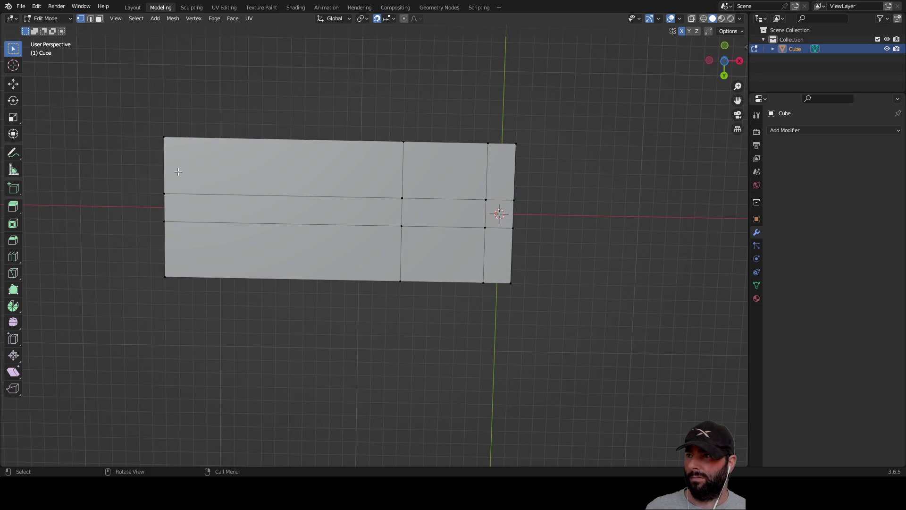
pyautogui.moveTo(163, 140)
pyautogui.mouseDown()
pyautogui.moveTo(344, 269)
pyautogui.moveTo(581, 352)
pyautogui.mouseUp()
pyautogui.moveTo(590, 296)
pyautogui.mouseDown(button='middle')
pyautogui.moveTo(607, 264)
pyautogui.moveTo(534, 339)
pyautogui.mouseUp(button='middle')
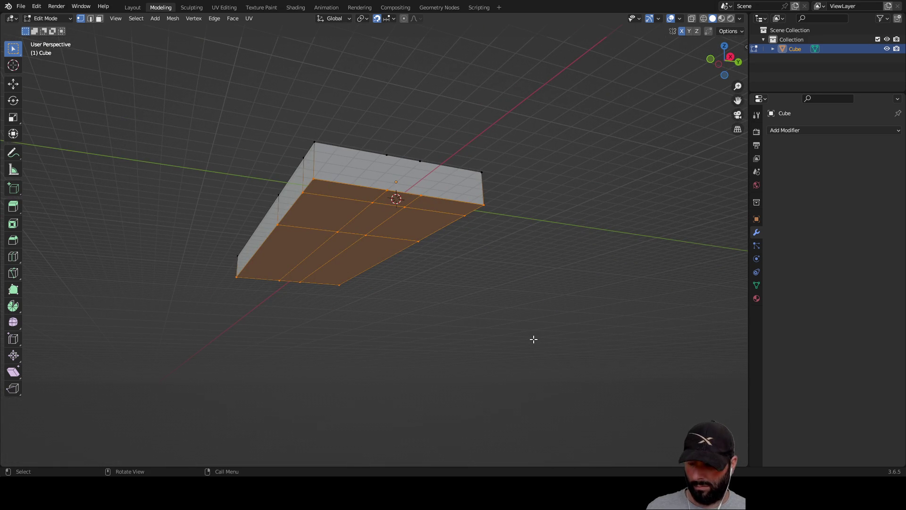
pyautogui.moveTo(507, 278)
pyautogui.mouseDown(button='middle')
pyautogui.moveTo(447, 245)
pyautogui.moveTo(374, 273)
pyautogui.moveTo(352, 320)
pyautogui.moveTo(302, 299)
pyautogui.moveTo(333, 242)
pyautogui.moveTo(391, 203)
pyautogui.mouseUp(button='middle')
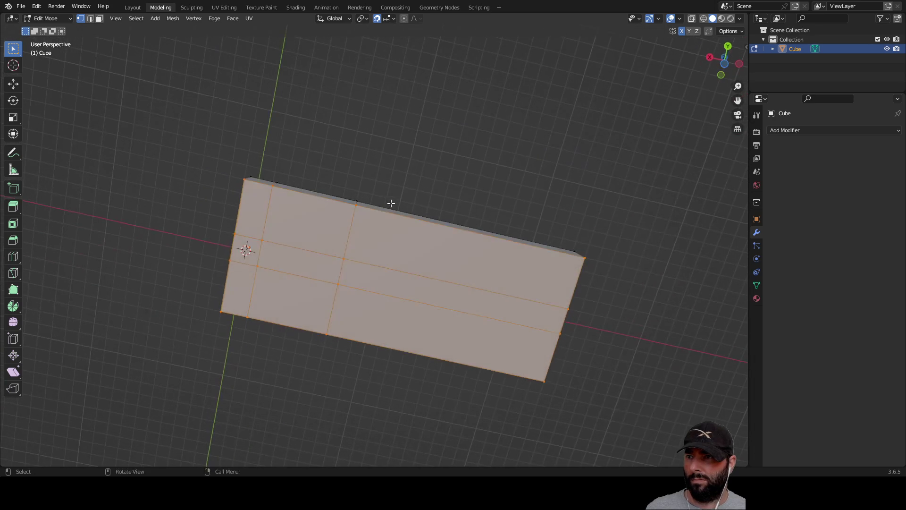
pyautogui.moveTo(378, 263)
pyautogui.mouseDown(button='middle')
pyautogui.moveTo(471, 171)
pyautogui.moveTo(534, 251)
pyautogui.moveTo(497, 295)
pyautogui.moveTo(443, 309)
pyautogui.mouseUp(button='middle')
pyautogui.click(521, 260)
pyautogui.moveTo(178, 178); pyautogui.dragTo(679, 306)
pyautogui.moveTo(601, 324)
pyautogui.mouseDown(button='middle')
pyautogui.moveTo(585, 382)
pyautogui.moveTo(555, 352)
pyautogui.moveTo(519, 339)
pyautogui.moveTo(576, 339)
pyautogui.moveTo(562, 371)
pyautogui.moveTo(571, 387)
pyautogui.moveTo(588, 349)
pyautogui.moveTo(617, 340)
pyautogui.moveTo(598, 286)
pyautogui.moveTo(544, 325)
pyautogui.moveTo(435, 360)
pyautogui.moveTo(426, 319)
pyautogui.mouseUp(button='middle')
pyautogui.click(534, 344)
pyautogui.moveTo(376, 210); pyautogui.dragTo(378, 212, button='middle')
pyautogui.moveTo(349, 172); pyautogui.dragTo(542, 279)
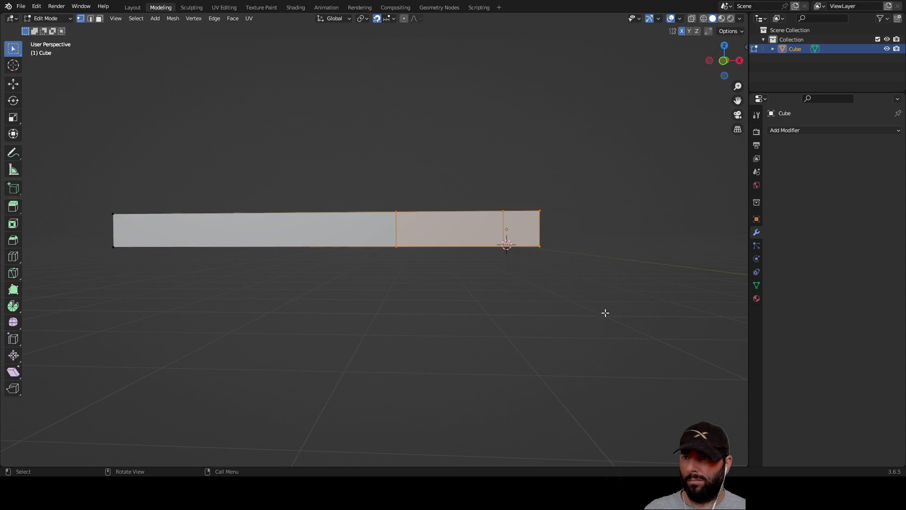
pyautogui.click(478, 314)
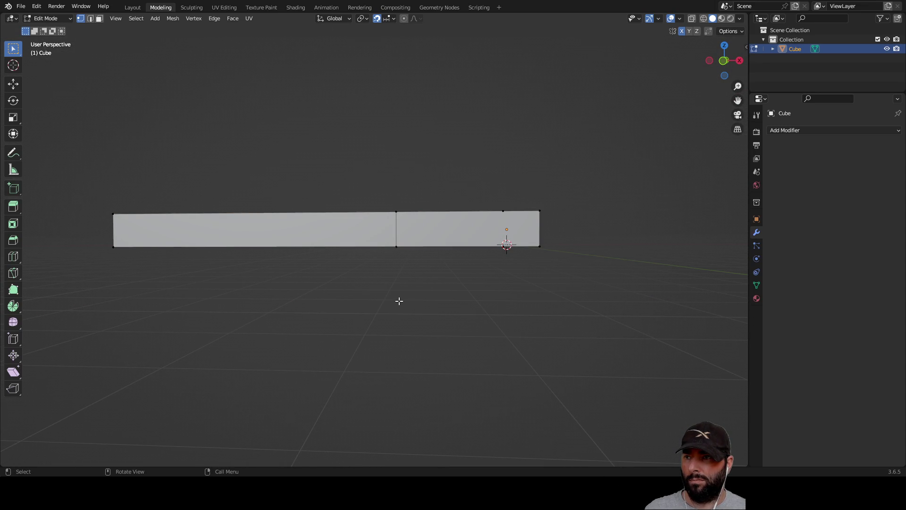
# Step: Select the whole bar and dissolve the middle vertical loop cut with Ctrl+X
pyautogui.moveTo(89, 178); pyautogui.dragTo(606, 305)
pyautogui.hotkey('ctrl', 'x')
pyautogui.click(606, 296)
pyautogui.moveTo(606, 296)
pyautogui.mouseDown(button='middle')
pyautogui.moveTo(536, 342)
pyautogui.moveTo(459, 346)
pyautogui.moveTo(413, 334)
pyautogui.moveTo(602, 337)
pyautogui.mouseUp(button='middle')
# Step: Delete the front-edge midpoint vertex via X > Vertices, then undo it
pyautogui.click(404, 261)
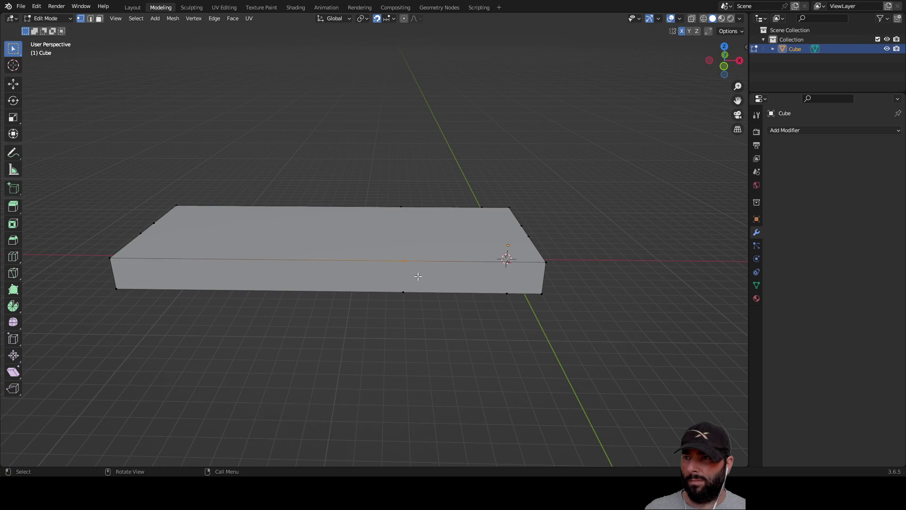
pyautogui.press('x')
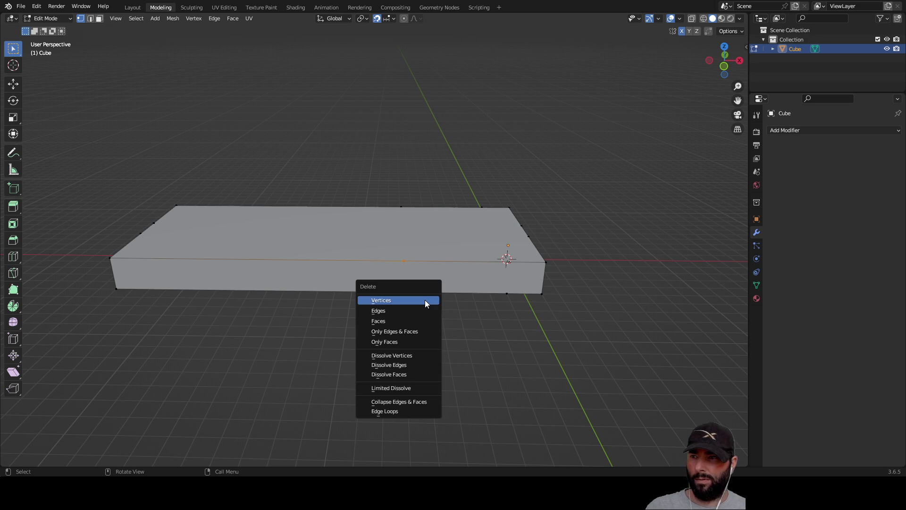
pyautogui.click(396, 301)
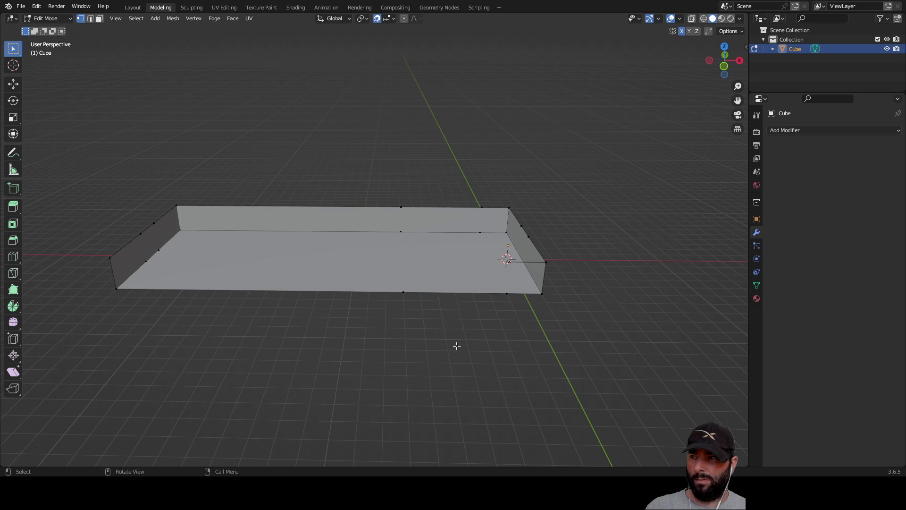
pyautogui.hotkey('ctrl', 'z')
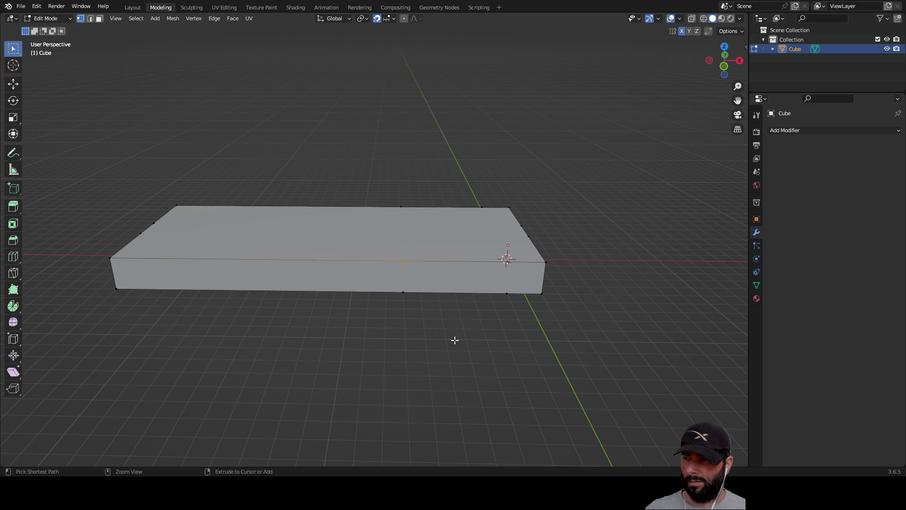
pyautogui.moveTo(351, 350)
pyautogui.mouseDown(button='middle')
pyautogui.moveTo(480, 328)
pyautogui.moveTo(366, 336)
pyautogui.moveTo(344, 348)
pyautogui.moveTo(338, 405)
pyautogui.moveTo(372, 268)
pyautogui.moveTo(366, 285)
pyautogui.moveTo(449, 310)
pyautogui.moveTo(352, 319)
pyautogui.moveTo(334, 345)
pyautogui.mouseUp(button='middle')
pyautogui.click(327, 330)
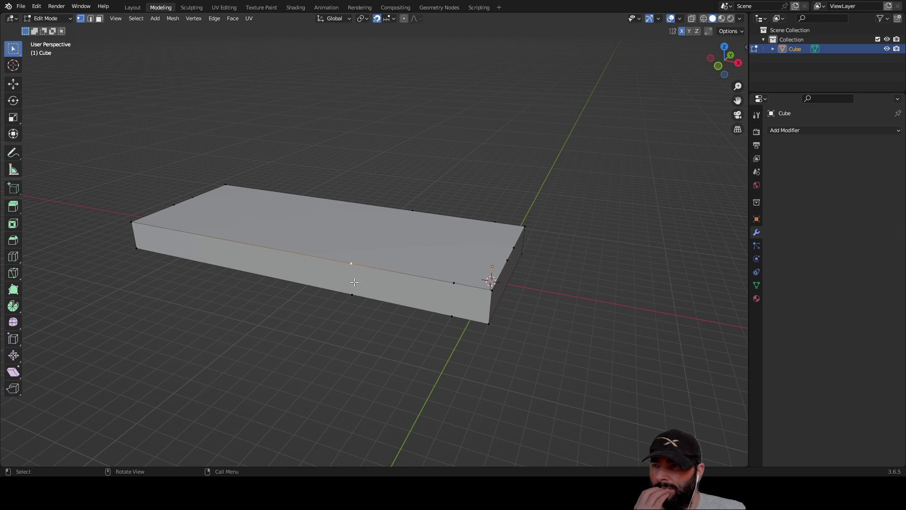
pyautogui.rightClick(350, 264)
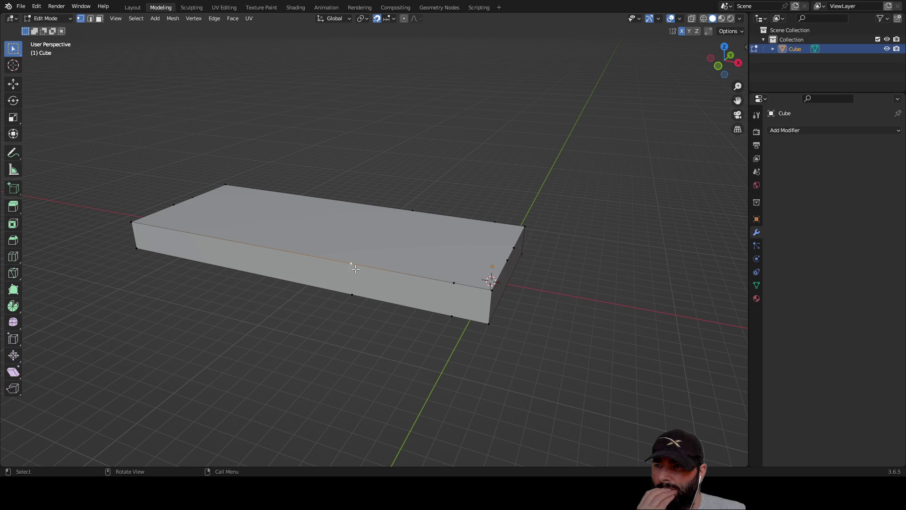
pyautogui.moveTo(269, 209); pyautogui.dragTo(279, 224, button='middle')
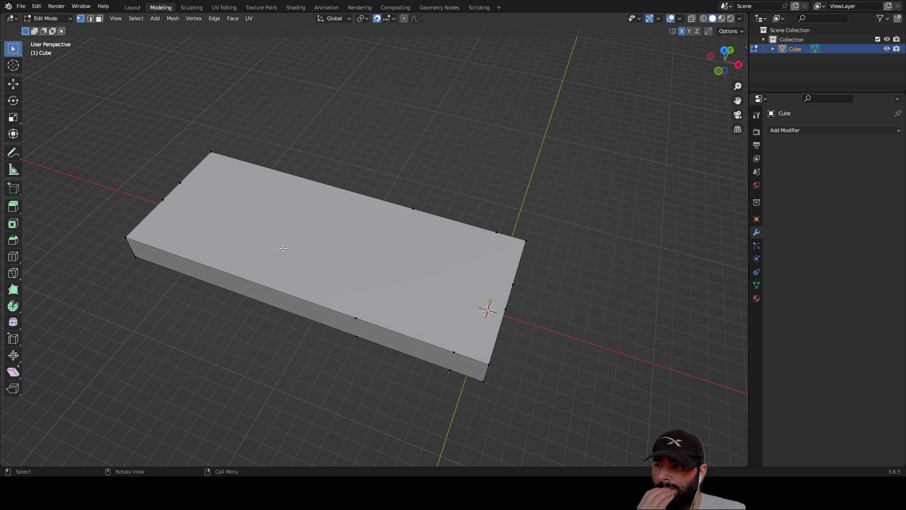
pyautogui.rightClick(278, 225)
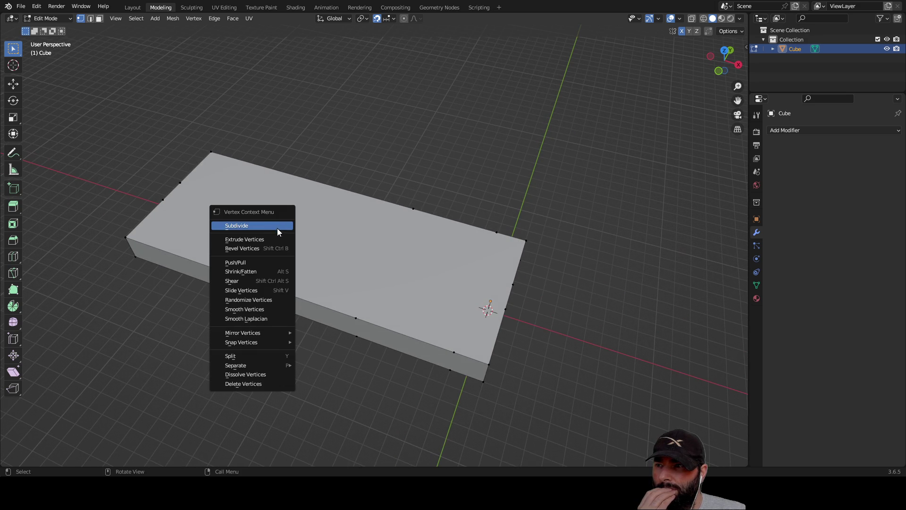
pyautogui.moveTo(259, 334)
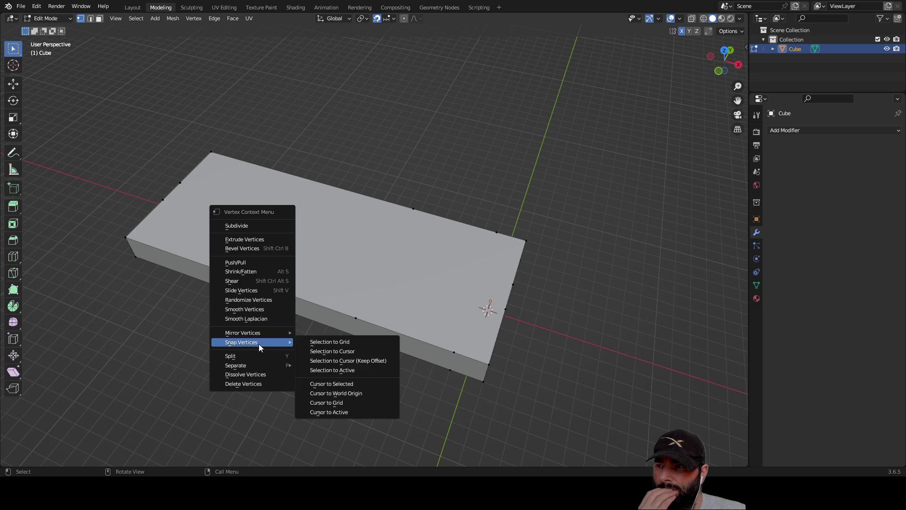
pyautogui.moveTo(367, 148); pyautogui.dragTo(323, 236, button='middle')
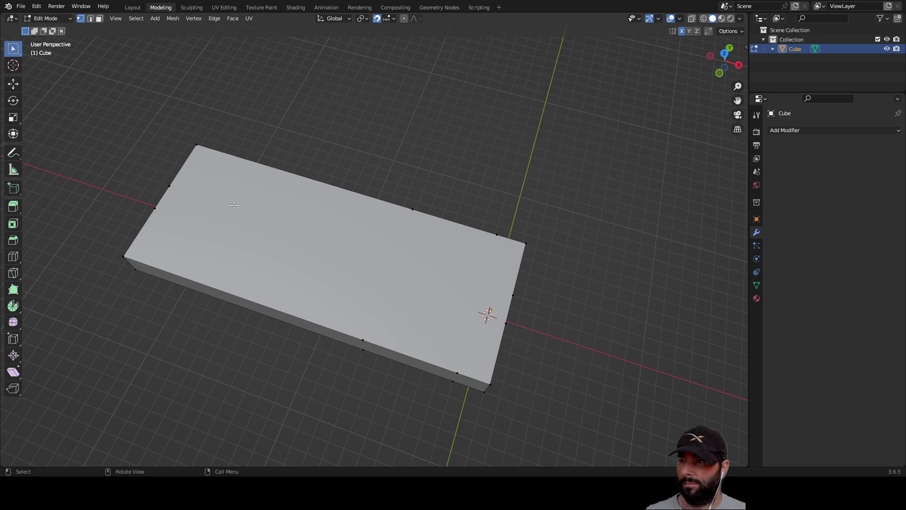
pyautogui.moveTo(314, 247); pyautogui.dragTo(325, 257, button='middle')
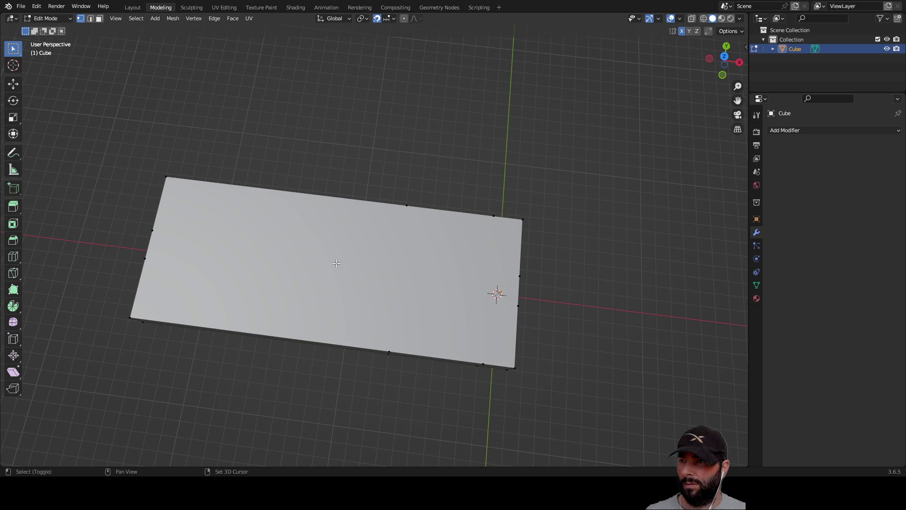
pyautogui.moveTo(299, 215)
pyautogui.mouseDown(button='middle')
pyautogui.moveTo(347, 170)
pyautogui.moveTo(352, 136)
pyautogui.moveTo(335, 236)
pyautogui.mouseUp(button='middle')
pyautogui.moveTo(537, 259)
pyautogui.mouseDown(button='middle')
pyautogui.moveTo(453, 198)
pyautogui.moveTo(461, 194)
pyautogui.moveTo(473, 251)
pyautogui.moveTo(505, 257)
pyautogui.mouseUp(button='middle')
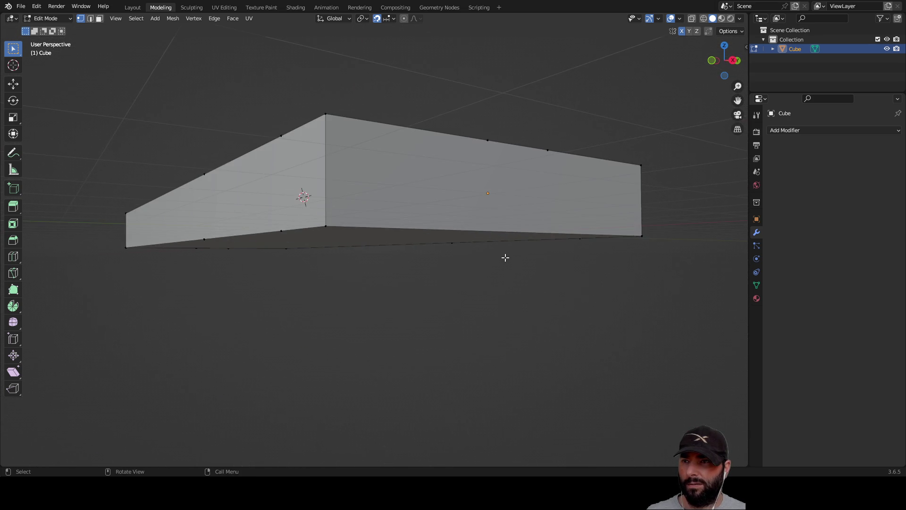
pyautogui.scroll(6, 505, 257)
pyautogui.scroll(-1, 435, 210)
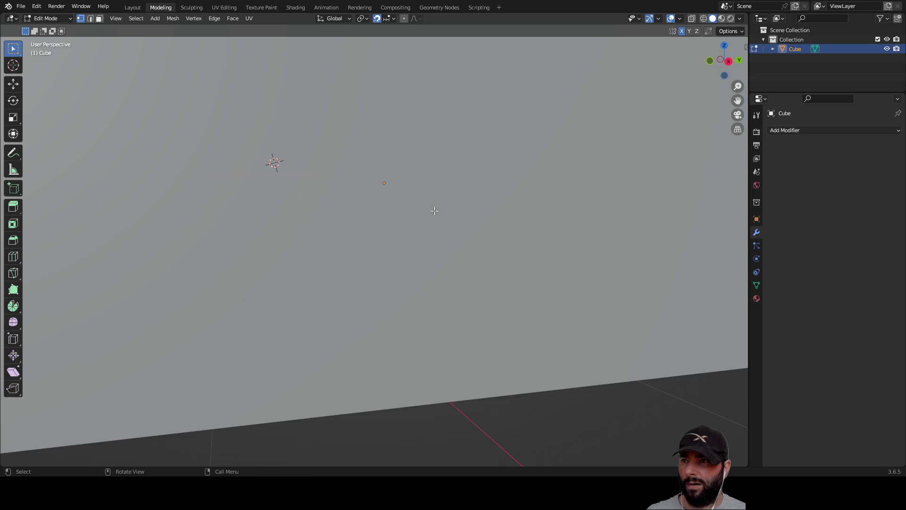
pyautogui.moveTo(394, 196)
pyautogui.mouseDown(button='middle')
pyautogui.moveTo(429, 257)
pyautogui.moveTo(276, 210)
pyautogui.moveTo(304, 172)
pyautogui.moveTo(368, 224)
pyautogui.mouseUp(button='middle')
pyautogui.scroll(-5, 310, 226)
pyautogui.moveTo(309, 227)
pyautogui.mouseDown(button='middle')
pyautogui.moveTo(348, 232)
pyautogui.moveTo(373, 251)
pyautogui.mouseUp(button='middle')
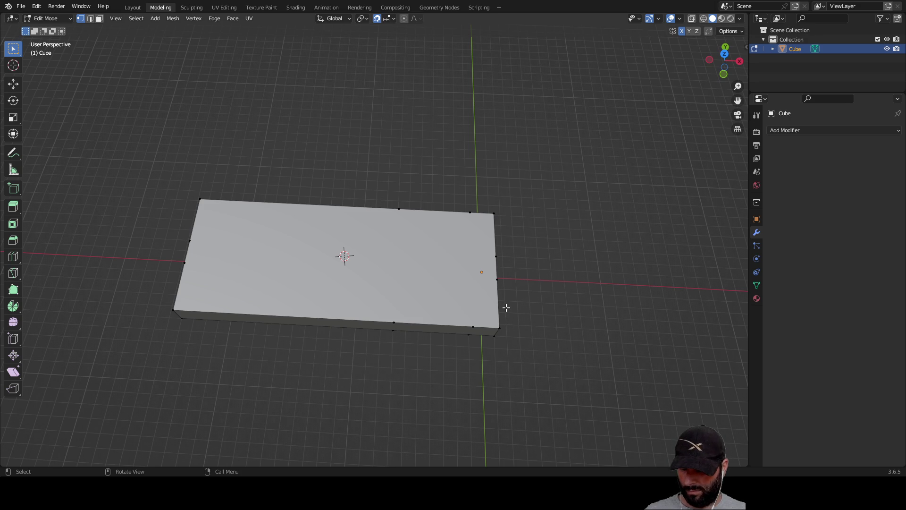
pyautogui.click(361, 248)
# Step: Extrude the slab's top face about 7 m upward, undoing the trial extrusions, then deselect
pyautogui.moveTo(392, 182)
pyautogui.mouseDown(button='middle')
pyautogui.moveTo(391, 136)
pyautogui.moveTo(366, 92)
pyautogui.moveTo(329, 96)
pyautogui.moveTo(318, 87)
pyautogui.moveTo(552, 99)
pyautogui.moveTo(528, 44)
pyautogui.moveTo(419, 85)
pyautogui.moveTo(337, 95)
pyautogui.moveTo(339, 132)
pyautogui.moveTo(352, 137)
pyautogui.moveTo(350, 103)
pyautogui.moveTo(326, 100)
pyautogui.mouseUp(button='middle')
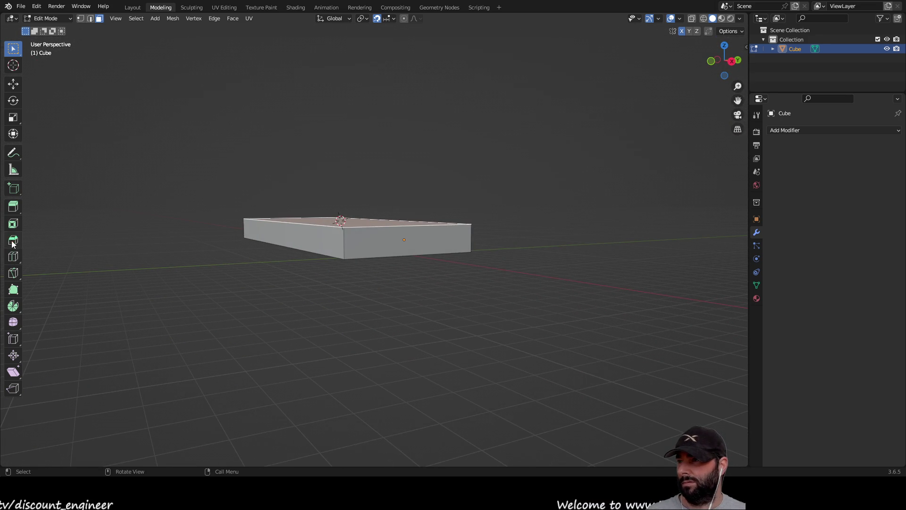
pyautogui.click(15, 209)
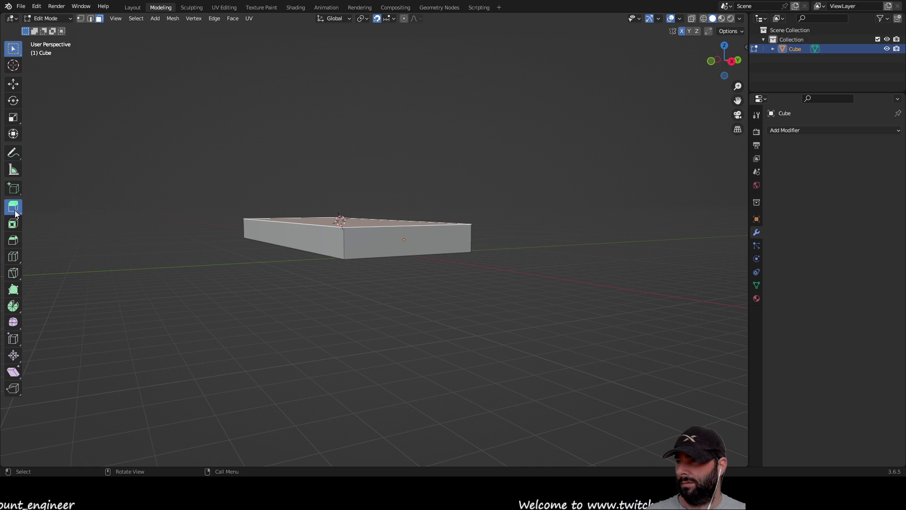
pyautogui.moveTo(348, 186)
pyautogui.mouseDown()
pyautogui.moveTo(356, 74)
pyautogui.moveTo(358, 137)
pyautogui.moveTo(345, 118)
pyautogui.moveTo(344, 53)
pyautogui.moveTo(345, 101)
pyautogui.mouseUp()
pyautogui.moveTo(344, 102)
pyautogui.mouseDown(button='middle')
pyautogui.moveTo(433, 133)
pyautogui.moveTo(481, 109)
pyautogui.moveTo(469, 95)
pyautogui.moveTo(347, 115)
pyautogui.mouseUp(button='middle')
pyautogui.moveTo(347, 115)
pyautogui.mouseDown()
pyautogui.moveTo(363, 128)
pyautogui.moveTo(370, 115)
pyautogui.mouseUp()
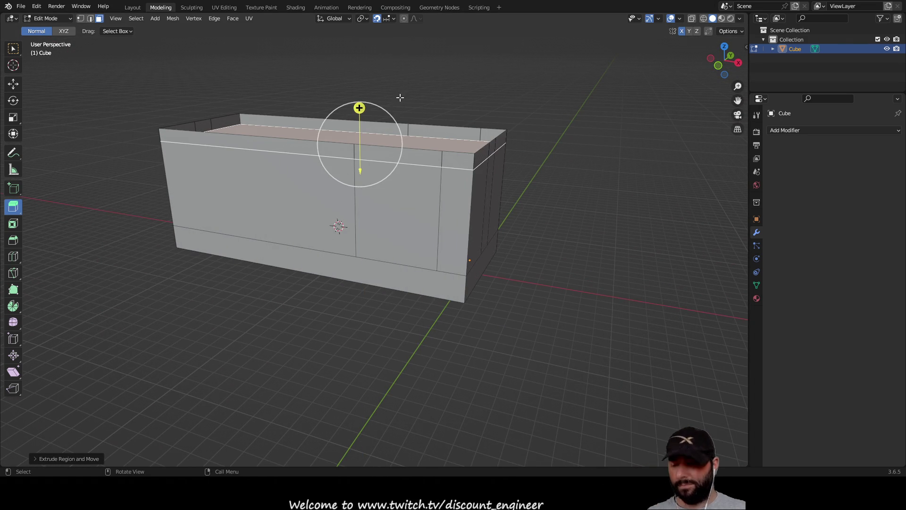
pyautogui.hotkey('ctrl', 'z')
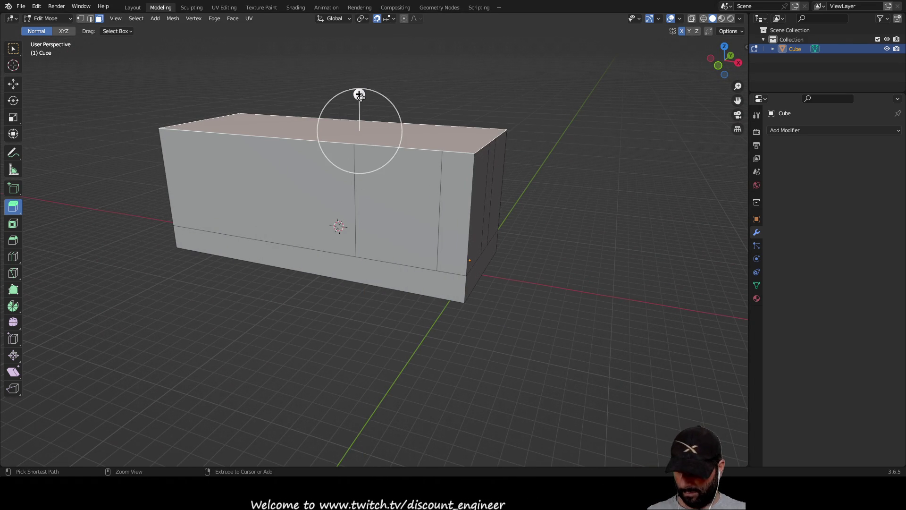
pyautogui.hotkey('ctrl', 'z')
pyautogui.moveTo(360, 198)
pyautogui.mouseDown()
pyautogui.moveTo(362, 89)
pyautogui.moveTo(364, 105)
pyautogui.mouseUp()
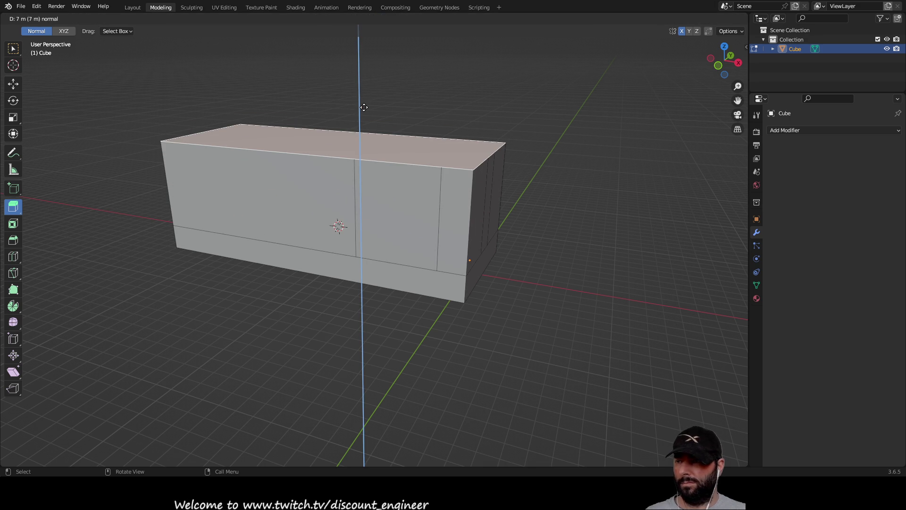
pyautogui.moveTo(573, 262)
pyautogui.mouseDown(button='middle')
pyautogui.moveTo(428, 243)
pyautogui.moveTo(285, 251)
pyautogui.moveTo(383, 262)
pyautogui.moveTo(424, 289)
pyautogui.moveTo(370, 298)
pyautogui.moveTo(313, 229)
pyautogui.mouseUp(button='middle')
pyautogui.click(426, 302)
# Step: Enable combined vertex and edge selection and pick front-face edges, making a stray upward extrusion
pyautogui.press('1')
pyautogui.press('2')
pyautogui.press('3')
pyautogui.press('1')
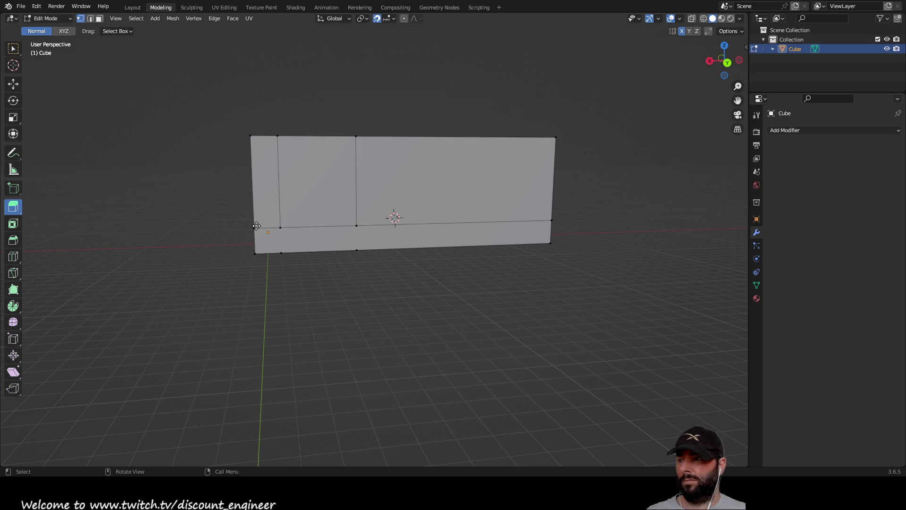
pyautogui.press('2')
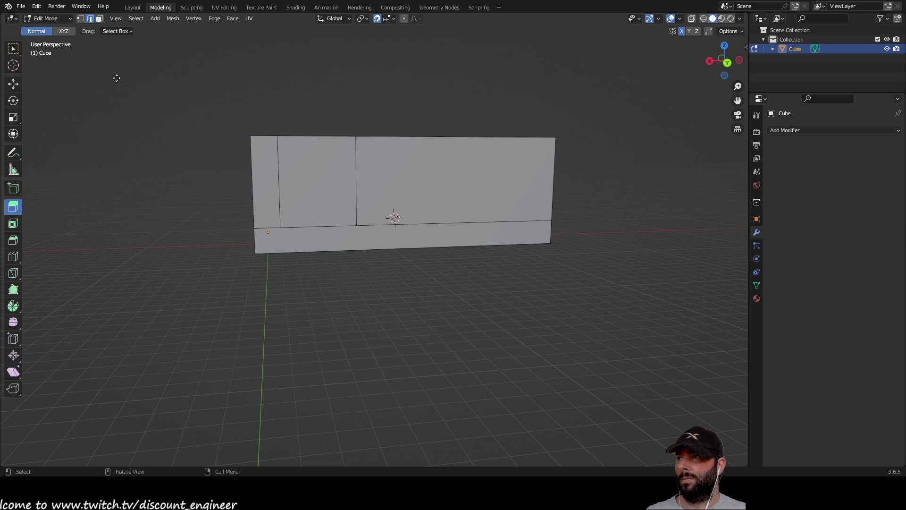
pyautogui.click(79, 18)
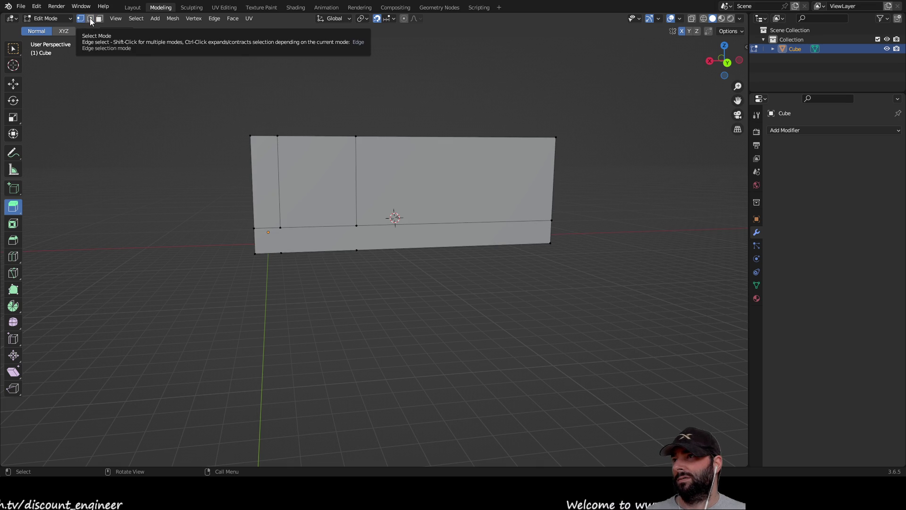
pyautogui.keyDown('shift'); pyautogui.click(89, 18); pyautogui.keyUp('shift')
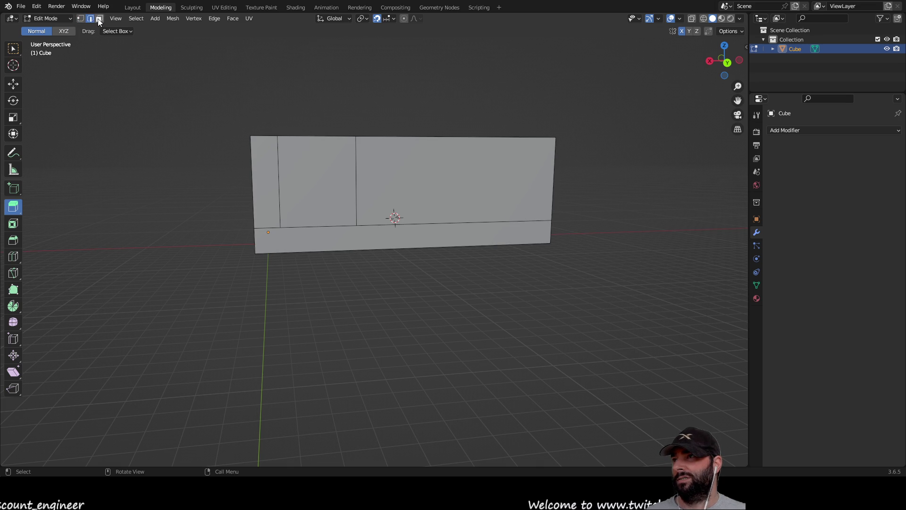
pyautogui.moveTo(264, 161); pyautogui.dragTo(290, 173)
pyautogui.moveTo(424, 237); pyautogui.dragTo(424, 237)
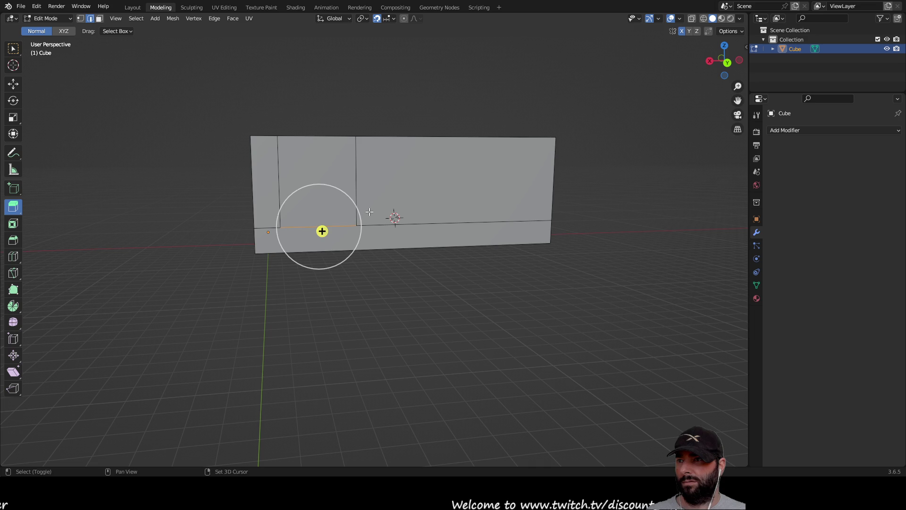
pyautogui.keyDown('shift'); pyautogui.click(356, 191); pyautogui.keyUp('shift')
pyautogui.moveTo(302, 195)
pyautogui.mouseDown()
pyautogui.moveTo(264, 176)
pyautogui.moveTo(285, 184)
pyautogui.moveTo(291, 163)
pyautogui.mouseUp()
pyautogui.click(291, 163)
# Step: Add the left vertical and long bottom front edges and fill a face with F
pyautogui.moveTo(285, 89); pyautogui.dragTo(370, 194, button='middle')
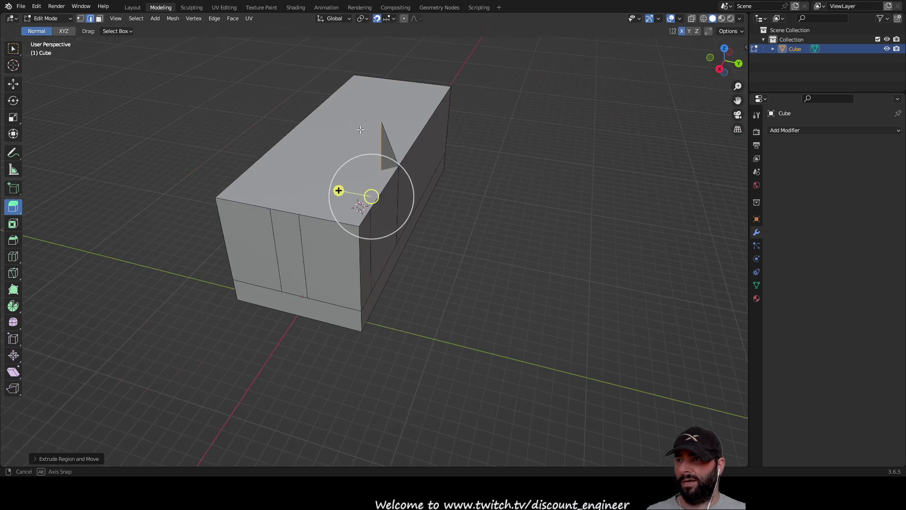
pyautogui.click(14, 48)
pyautogui.moveTo(215, 164); pyautogui.dragTo(268, 200, button='middle')
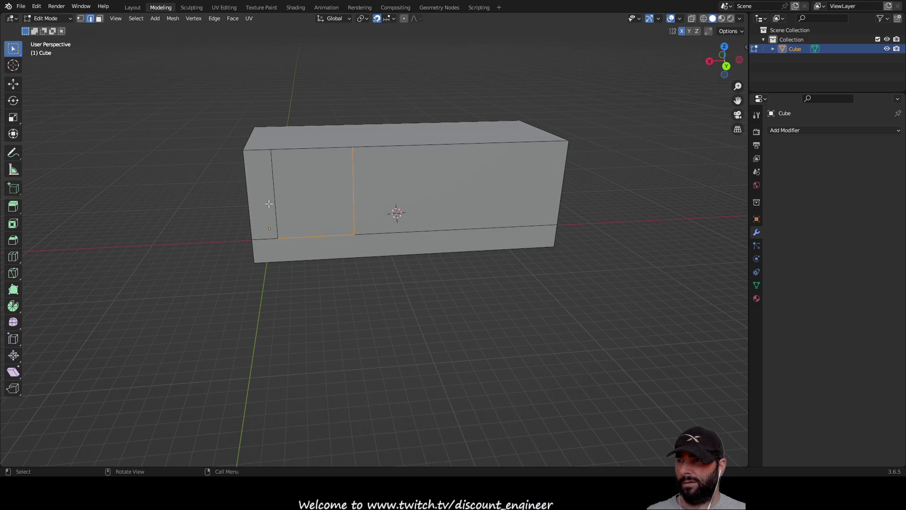
pyautogui.keyDown('shift'); pyautogui.click(274, 183); pyautogui.keyUp('shift')
pyautogui.keyDown('shift'); pyautogui.click(415, 231); pyautogui.keyUp('shift')
pyautogui.moveTo(314, 195); pyautogui.dragTo(338, 193, button='middle')
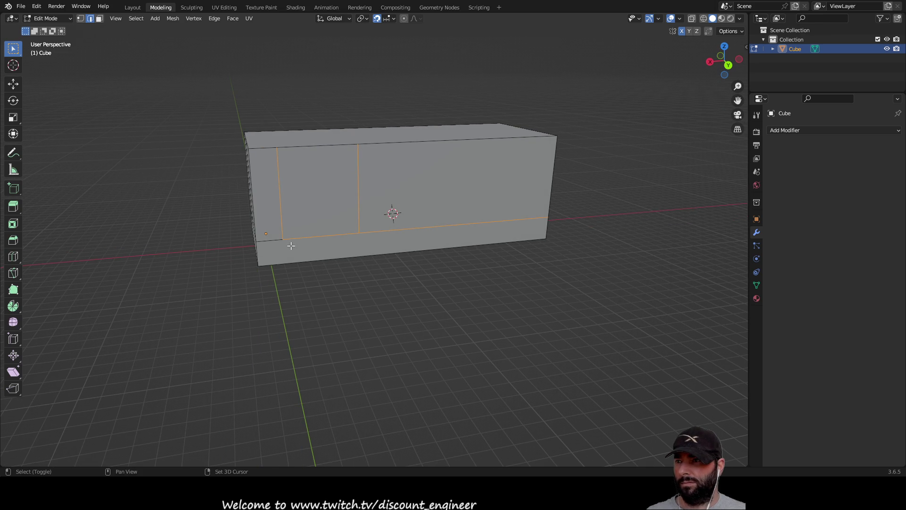
pyautogui.press('f')
pyautogui.moveTo(376, 257)
pyautogui.mouseDown(button='middle')
pyautogui.moveTo(404, 287)
pyautogui.moveTo(482, 272)
pyautogui.moveTo(249, 270)
pyautogui.moveTo(363, 264)
pyautogui.moveTo(388, 320)
pyautogui.moveTo(380, 299)
pyautogui.mouseUp(button='middle')
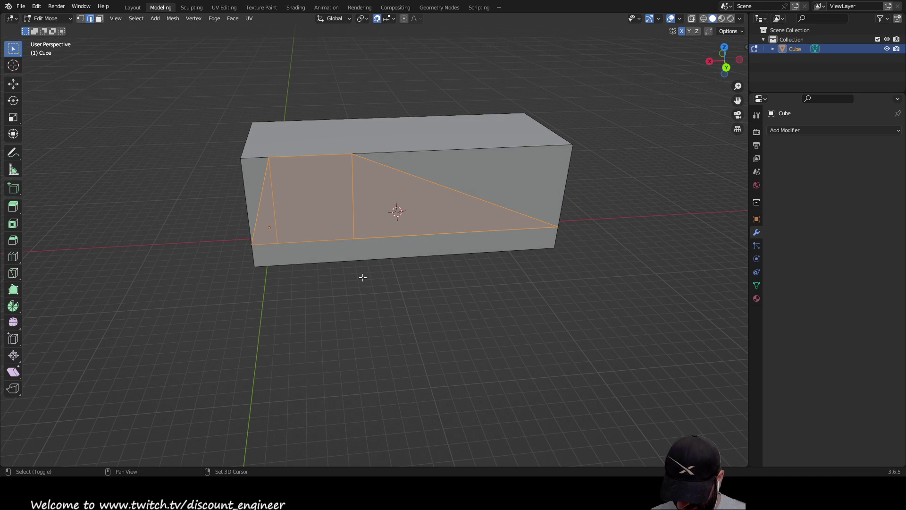
pyautogui.hotkey('alt', 'z')
pyautogui.moveTo(363, 277)
pyautogui.mouseDown(button='middle')
pyautogui.moveTo(439, 256)
pyautogui.moveTo(386, 267)
pyautogui.mouseUp(button='middle')
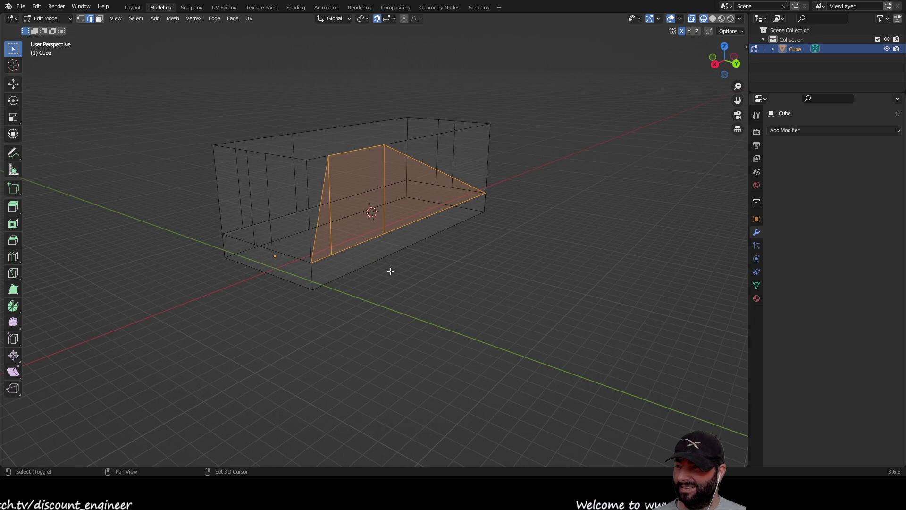
pyautogui.hotkey('alt', 'z')
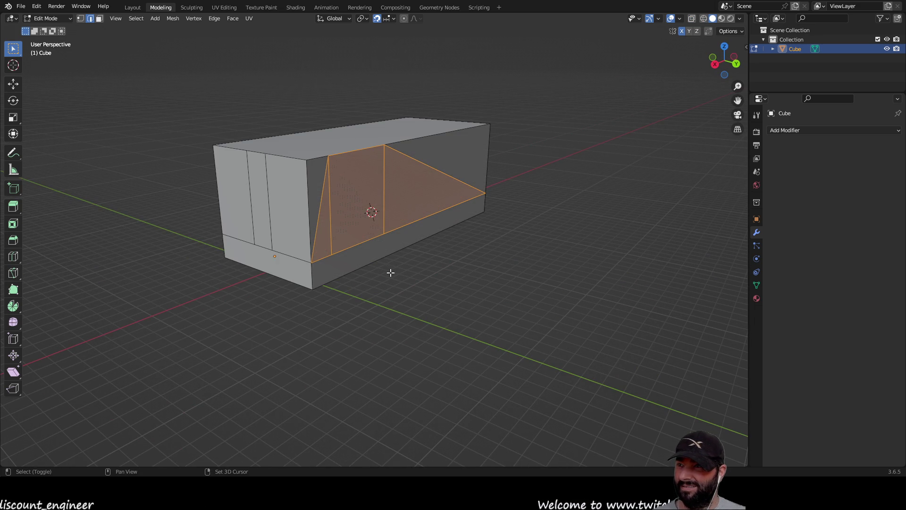
pyautogui.hotkey('alt', 'z')
pyautogui.hotkey('alt', 'z')
pyautogui.hotkey('alt', 'z')
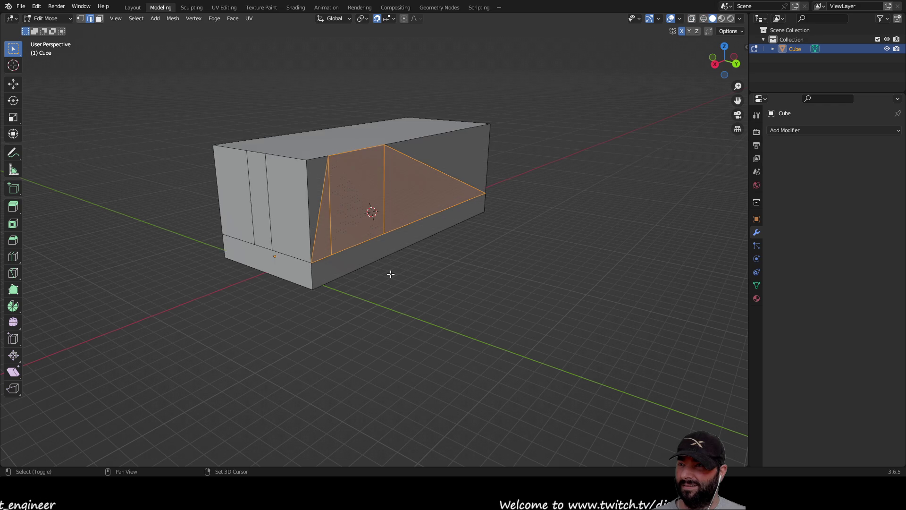
pyautogui.hotkey('alt', 'z')
pyautogui.hotkey('alt', 'z')
pyautogui.hotkey('alt', 'z')
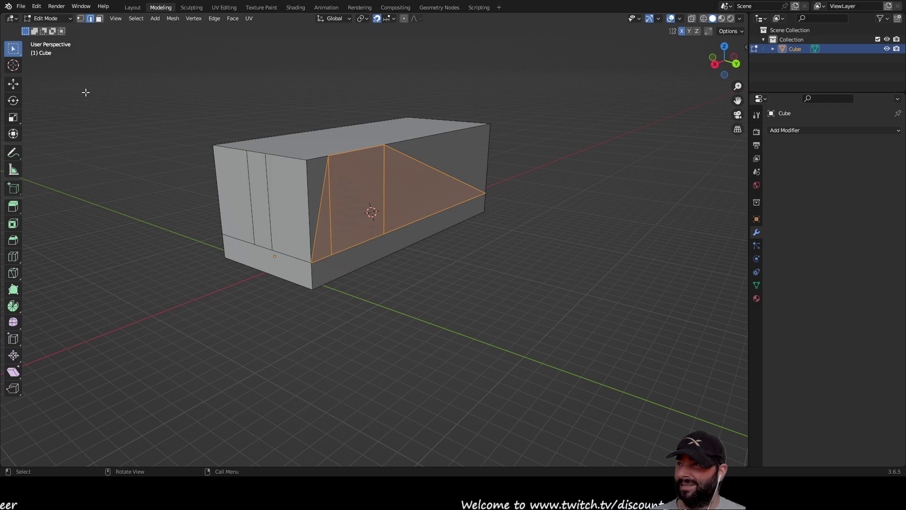
pyautogui.press('1')
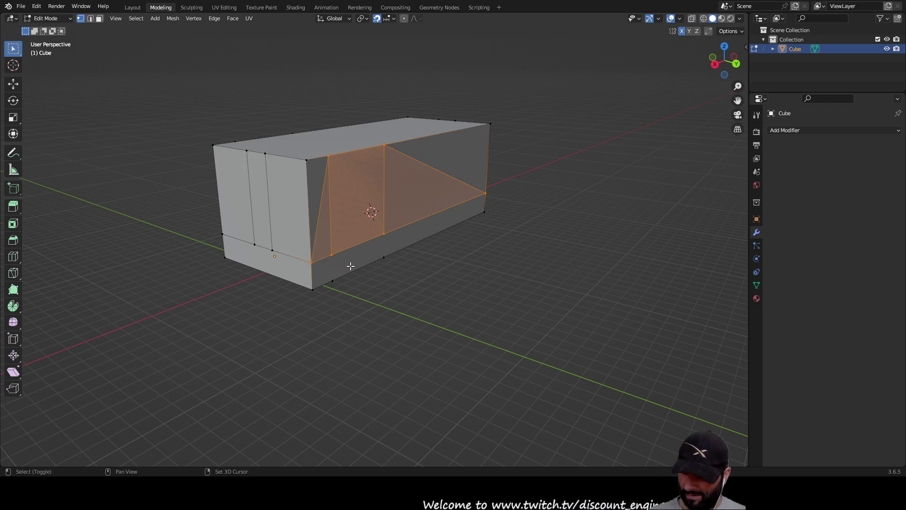
pyautogui.hotkey('alt', 'z')
pyautogui.hotkey('alt', 'z')
pyautogui.hotkey('alt', 'z')
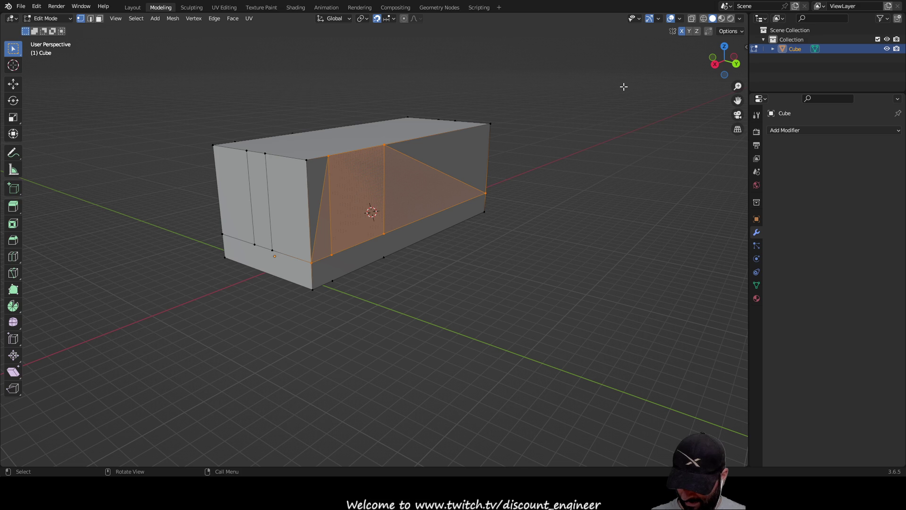
pyautogui.hotkey('alt', 'z')
pyautogui.hotkey('alt', 'z')
pyautogui.hotkey('ctrl', 'z')
pyautogui.hotkey('ctrl', 'z')
pyautogui.moveTo(542, 222)
pyautogui.mouseDown(button='middle')
pyautogui.moveTo(558, 230)
pyautogui.moveTo(158, 59)
pyautogui.mouseUp(button='middle')
pyautogui.click(80, 19)
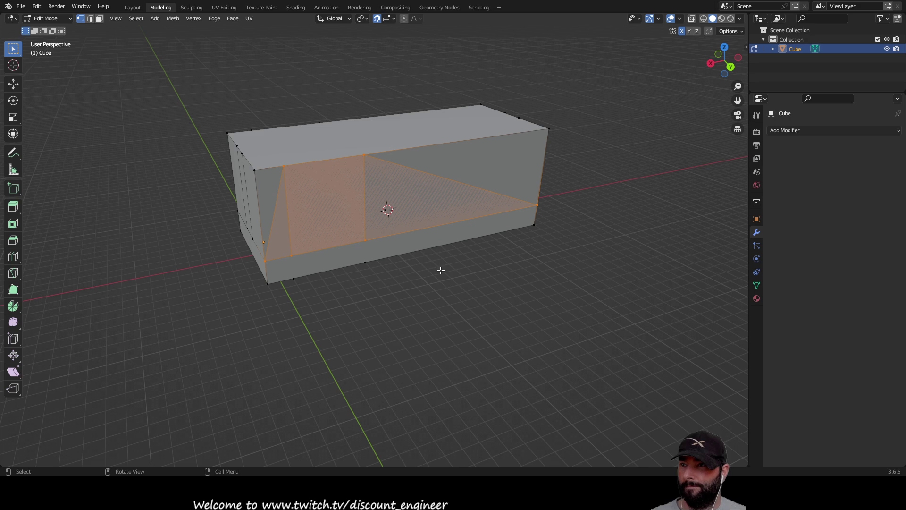
pyautogui.moveTo(438, 283)
pyautogui.mouseDown(button='middle')
pyautogui.moveTo(492, 259)
pyautogui.moveTo(503, 236)
pyautogui.moveTo(376, 250)
pyautogui.moveTo(428, 255)
pyautogui.mouseUp(button='middle')
pyautogui.click(491, 257)
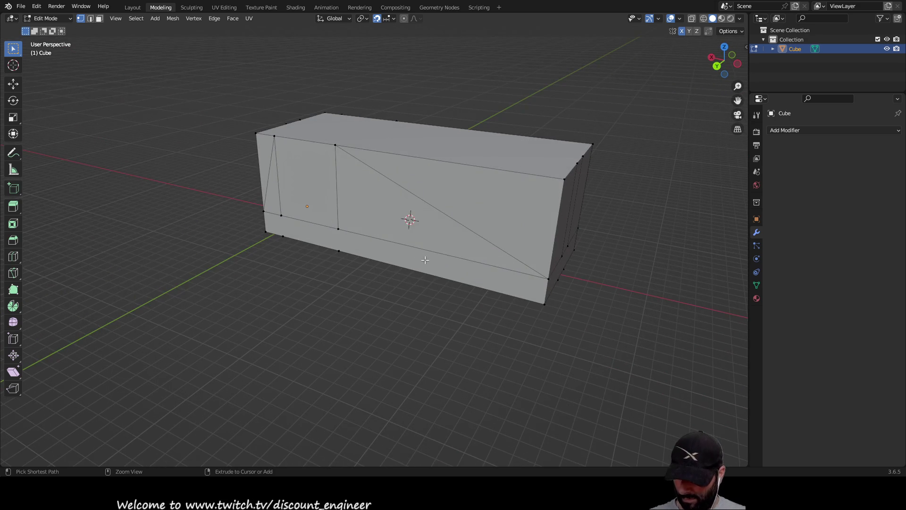
# Step: Undo the fill and box-select the front vertical and bottom edges in edge mode
pyautogui.hotkey('ctrl', 'z')
pyautogui.hotkey('ctrl', 'z')
pyautogui.press('2')
pyautogui.moveTo(334, 313)
pyautogui.mouseDown(button='middle')
pyautogui.moveTo(461, 299)
pyautogui.moveTo(475, 289)
pyautogui.mouseUp(button='middle')
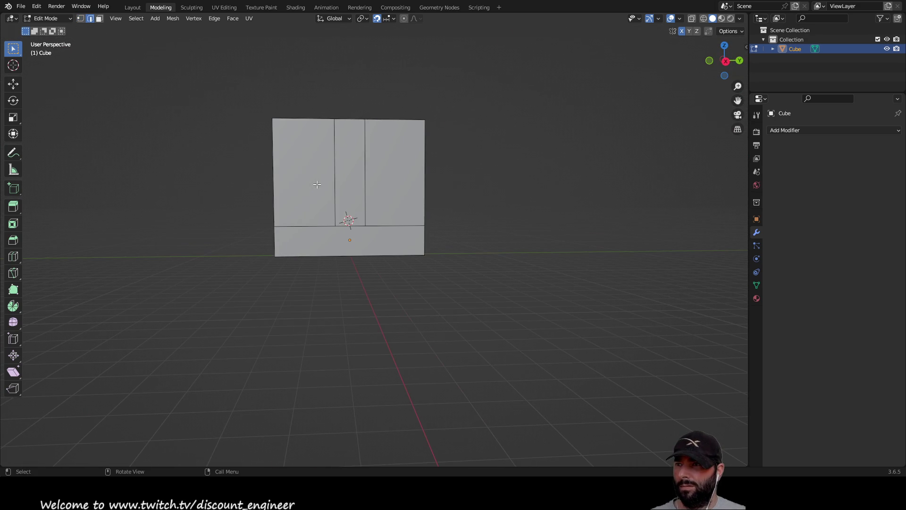
pyautogui.press('b')
pyautogui.moveTo(377, 202); pyautogui.dragTo(347, 175)
pyautogui.keyDown('shift'); pyautogui.click(302, 222); pyautogui.keyUp('shift')
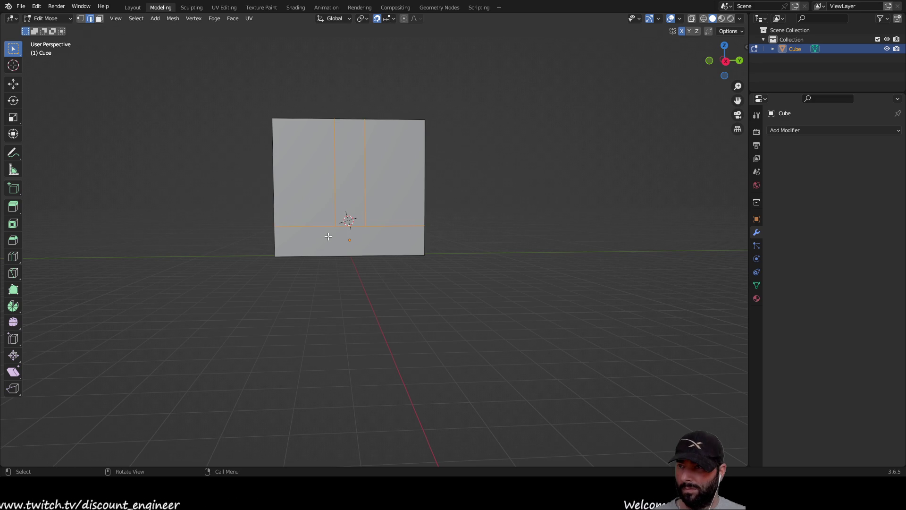
pyautogui.moveTo(361, 243)
pyautogui.mouseDown(button='middle')
pyautogui.moveTo(536, 212)
pyautogui.moveTo(441, 234)
pyautogui.moveTo(536, 224)
pyautogui.moveTo(531, 213)
pyautogui.moveTo(526, 221)
pyautogui.moveTo(539, 211)
pyautogui.mouseUp(button='middle')
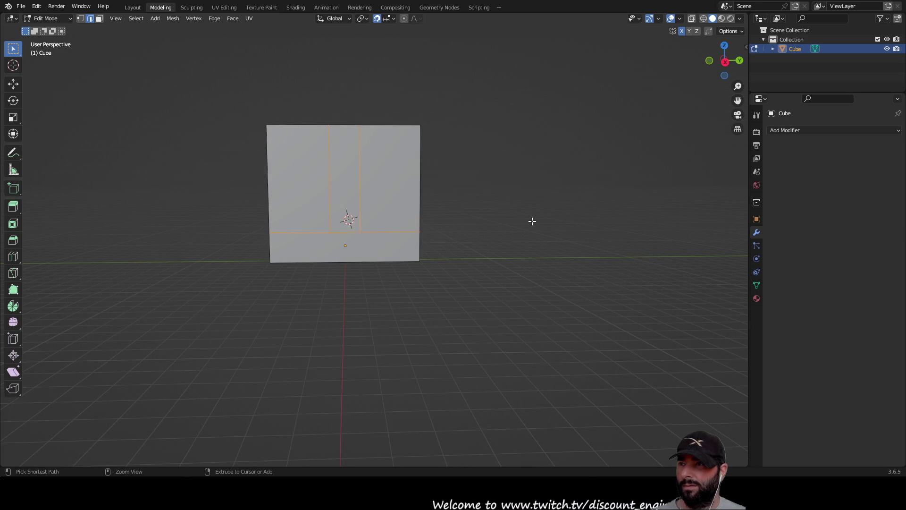
# Step: Select the whole mesh, try dissolving it with Ctrl+X, and undo the flattening
pyautogui.moveTo(224, 100); pyautogui.dragTo(506, 314)
pyautogui.moveTo(530, 272)
pyautogui.mouseDown(button='middle')
pyautogui.moveTo(503, 280)
pyautogui.moveTo(460, 253)
pyautogui.mouseUp(button='middle')
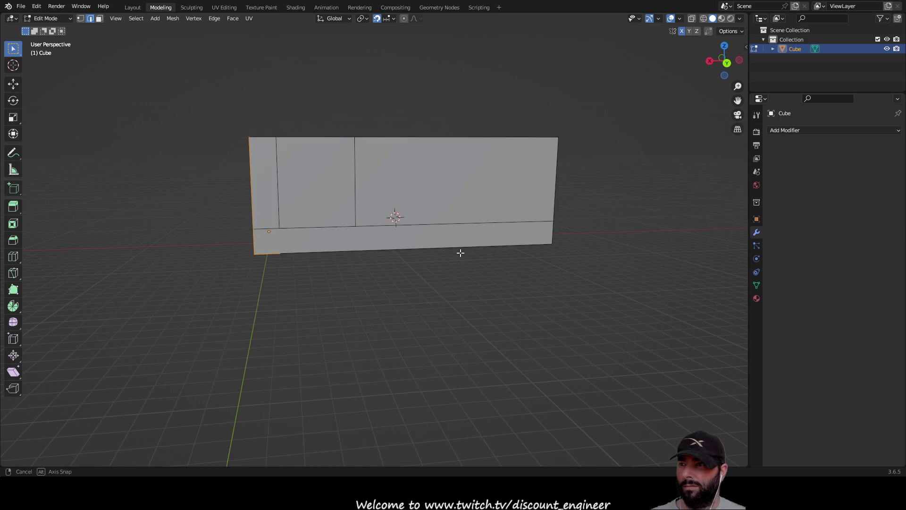
pyautogui.moveTo(489, 287); pyautogui.dragTo(481, 278, button='middle')
pyautogui.moveTo(204, 80); pyautogui.dragTo(576, 303)
pyautogui.moveTo(623, 276); pyautogui.dragTo(493, 279, button='middle')
pyautogui.moveTo(223, 67); pyautogui.dragTo(502, 316)
pyautogui.hotkey('ctrl', 'x')
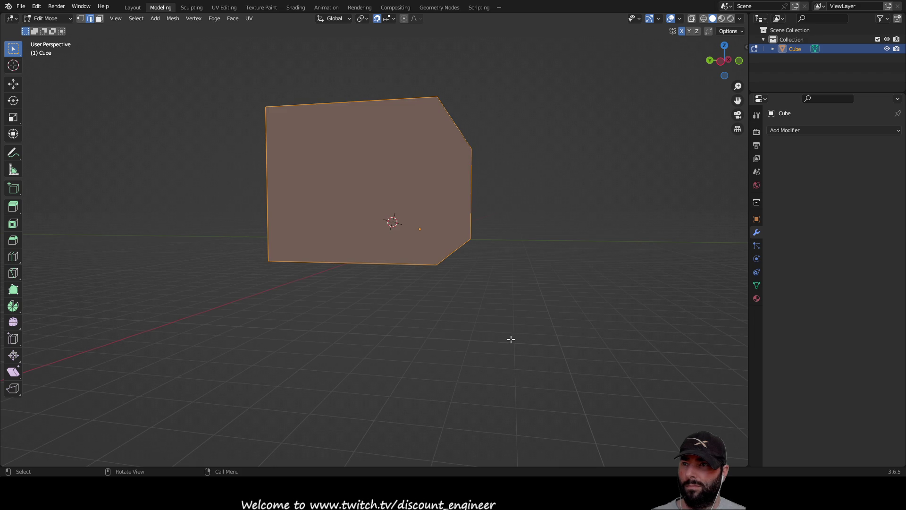
pyautogui.hotkey('ctrl', 'z')
pyautogui.hotkey('alt', 'a')
# Step: Select all faces of the plain box, then clear the selection with Alt+A
pyautogui.moveTo(375, 297)
pyautogui.mouseDown(button='middle')
pyautogui.moveTo(382, 300)
pyautogui.moveTo(300, 117)
pyautogui.mouseUp(button='middle')
pyautogui.moveTo(273, 56)
pyautogui.mouseDown()
pyautogui.moveTo(550, 306)
pyautogui.moveTo(574, 354)
pyautogui.mouseUp()
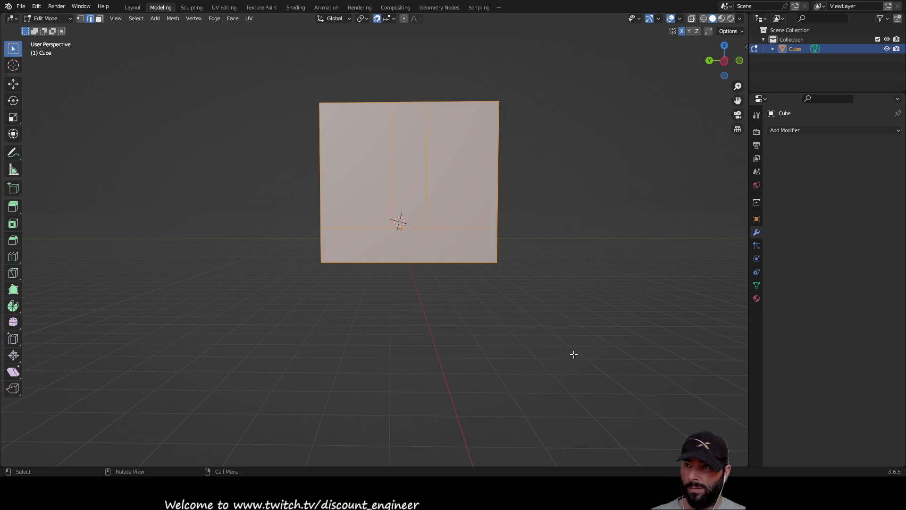
pyautogui.moveTo(569, 322)
pyautogui.mouseDown(button='middle')
pyautogui.moveTo(505, 287)
pyautogui.moveTo(450, 278)
pyautogui.mouseUp(button='middle')
pyautogui.moveTo(550, 302); pyautogui.dragTo(550, 304)
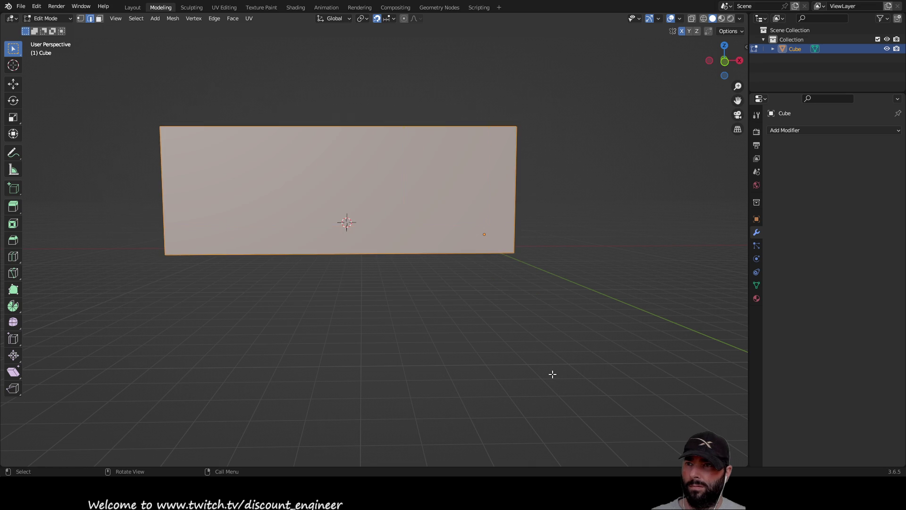
pyautogui.hotkey('alt', 'a')
pyautogui.moveTo(557, 317)
pyautogui.mouseDown(button='middle')
pyautogui.moveTo(497, 283)
pyautogui.moveTo(473, 236)
pyautogui.moveTo(455, 277)
pyautogui.moveTo(390, 299)
pyautogui.moveTo(221, 295)
pyautogui.moveTo(218, 307)
pyautogui.moveTo(177, 334)
pyautogui.moveTo(455, 334)
pyautogui.moveTo(491, 313)
pyautogui.moveTo(524, 337)
pyautogui.moveTo(542, 403)
pyautogui.moveTo(633, 384)
pyautogui.moveTo(527, 327)
pyautogui.moveTo(507, 231)
pyautogui.moveTo(400, 227)
pyautogui.mouseUp(button='middle')
pyautogui.scroll(-5, 527, 327)
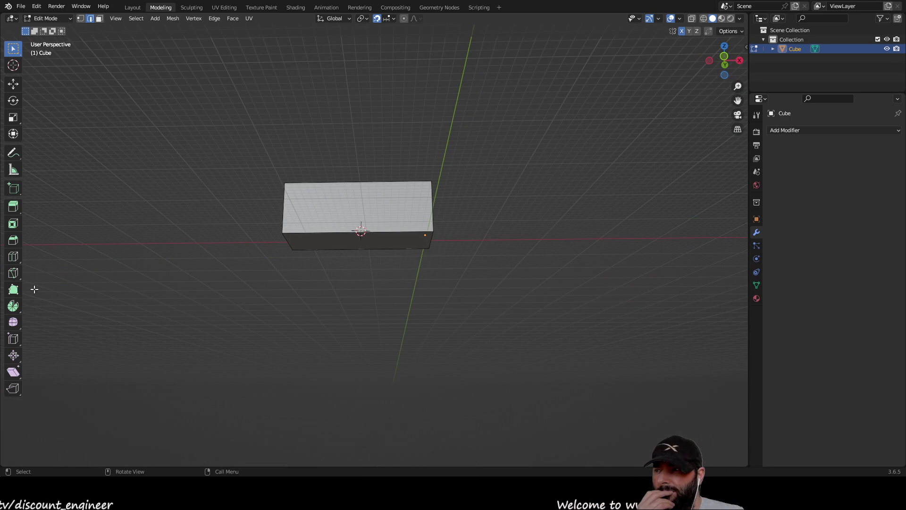
pyautogui.click(14, 240)
pyautogui.scroll(2, 283, 263)
pyautogui.moveTo(283, 263); pyautogui.dragTo(283, 191, button='middle')
pyautogui.click(283, 191)
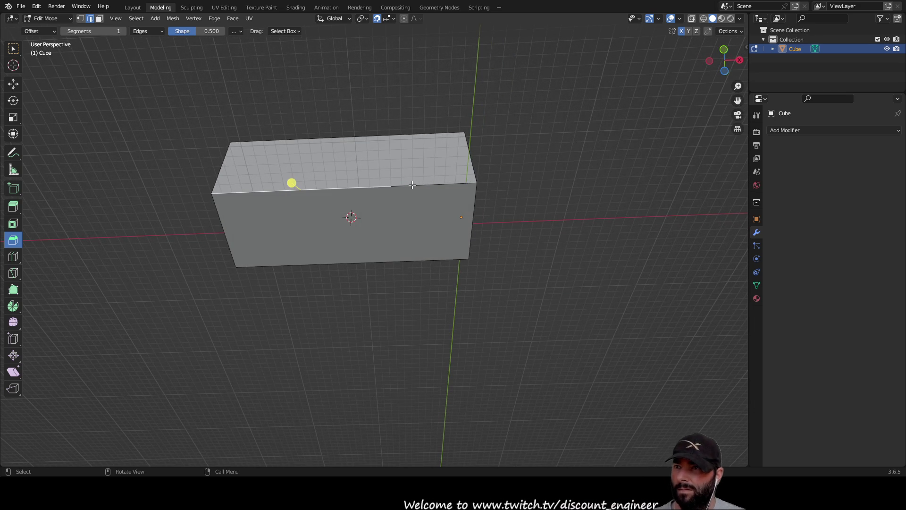
pyautogui.click(301, 265)
pyautogui.moveTo(301, 265)
pyautogui.mouseDown(button='middle')
pyautogui.moveTo(358, 313)
pyautogui.moveTo(409, 340)
pyautogui.moveTo(502, 319)
pyautogui.moveTo(497, 337)
pyautogui.moveTo(528, 335)
pyautogui.moveTo(518, 344)
pyautogui.moveTo(500, 338)
pyautogui.mouseUp(button='middle')
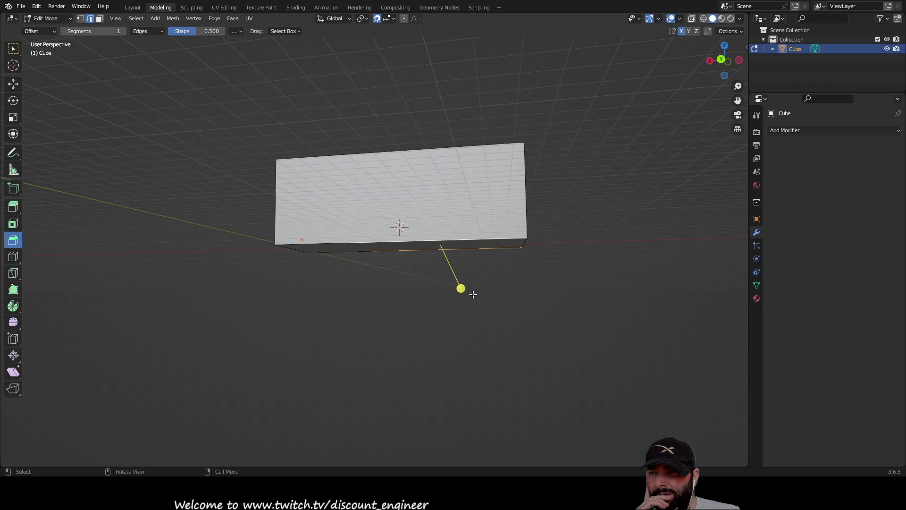
pyautogui.moveTo(462, 289)
pyautogui.mouseDown()
pyautogui.moveTo(454, 275)
pyautogui.moveTo(479, 328)
pyautogui.mouseUp()
pyautogui.moveTo(503, 330)
pyautogui.mouseDown(button='middle')
pyautogui.moveTo(411, 316)
pyautogui.moveTo(350, 324)
pyautogui.moveTo(402, 336)
pyautogui.moveTo(428, 337)
pyautogui.moveTo(409, 320)
pyautogui.moveTo(340, 314)
pyautogui.mouseUp(button='middle')
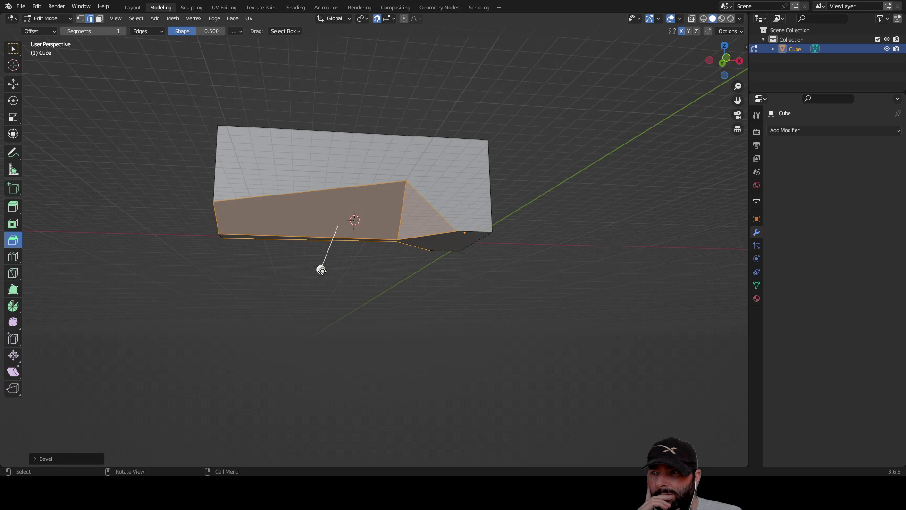
pyautogui.moveTo(321, 270); pyautogui.dragTo(315, 295)
pyautogui.moveTo(315, 295)
pyautogui.mouseDown(button='middle')
pyautogui.moveTo(472, 323)
pyautogui.moveTo(441, 302)
pyautogui.moveTo(330, 314)
pyautogui.moveTo(381, 319)
pyautogui.mouseUp(button='middle')
pyautogui.moveTo(341, 275); pyautogui.dragTo(340, 295)
pyautogui.moveTo(340, 295)
pyautogui.mouseDown(button='middle')
pyautogui.moveTo(422, 276)
pyautogui.moveTo(487, 247)
pyautogui.moveTo(453, 287)
pyautogui.moveTo(391, 292)
pyautogui.mouseUp(button='middle')
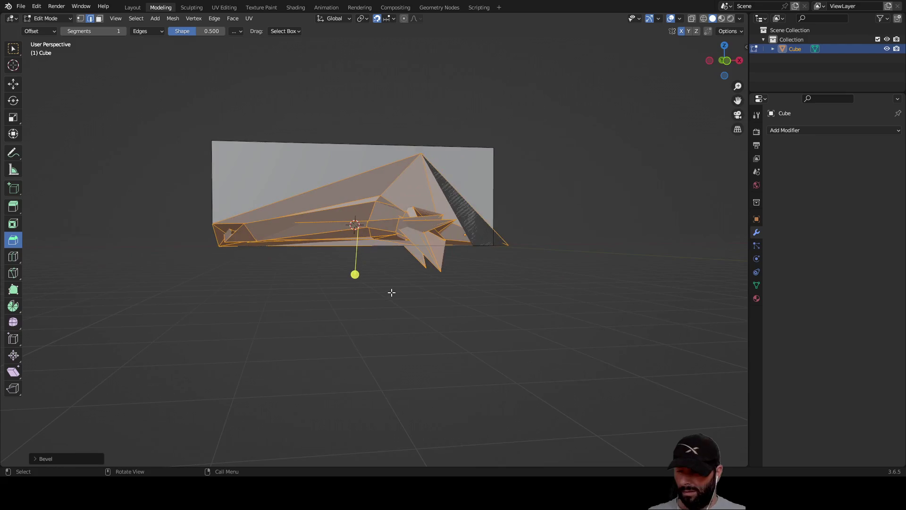
pyautogui.hotkey('ctrl', 'z')
pyautogui.hotkey('ctrl', 'z')
# Step: Select the whole box in Edit Mode, then dismiss the delete menu without deleting
pyautogui.moveTo(485, 321)
pyautogui.mouseDown(button='middle')
pyautogui.moveTo(471, 297)
pyautogui.moveTo(482, 269)
pyautogui.moveTo(374, 301)
pyautogui.moveTo(431, 342)
pyautogui.moveTo(542, 362)
pyautogui.moveTo(568, 355)
pyautogui.moveTo(502, 379)
pyautogui.moveTo(506, 271)
pyautogui.moveTo(447, 348)
pyautogui.moveTo(461, 225)
pyautogui.moveTo(465, 313)
pyautogui.moveTo(434, 283)
pyautogui.mouseUp(button='middle')
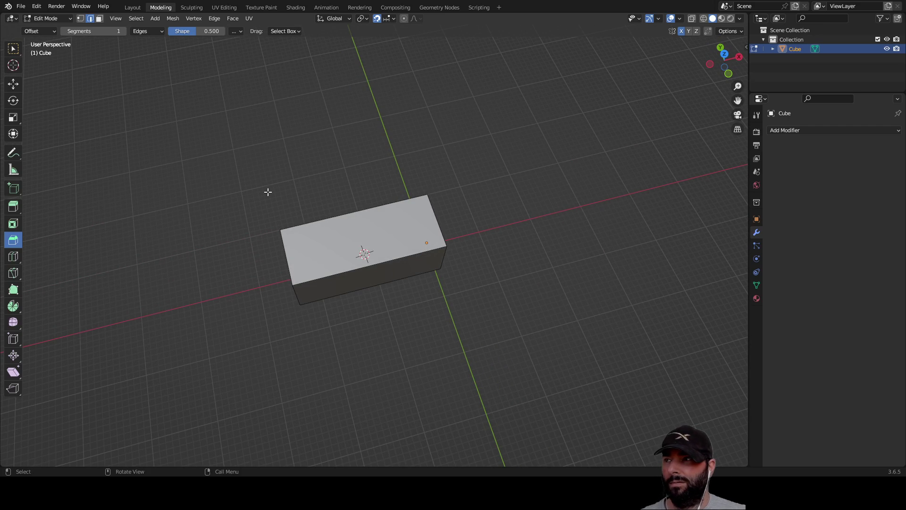
pyautogui.click(13, 48)
pyautogui.moveTo(153, 107); pyautogui.dragTo(462, 349)
pyautogui.rightClick(543, 381)
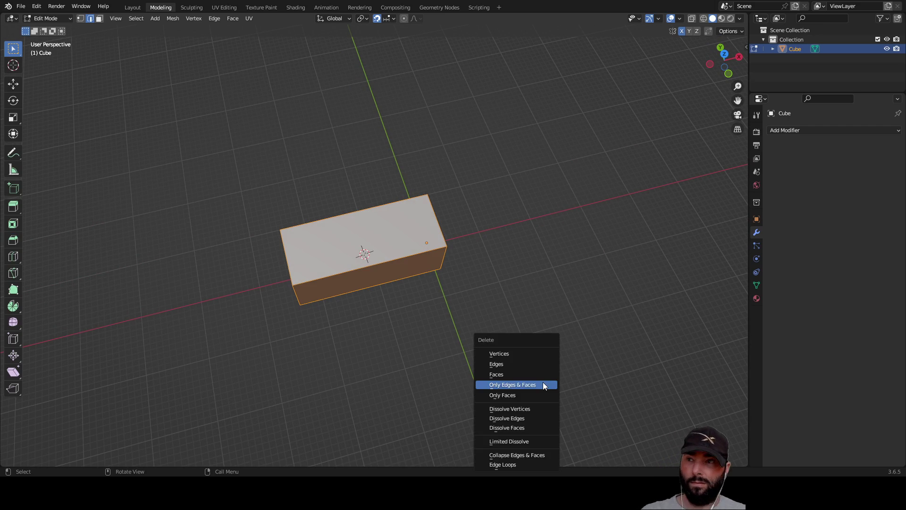
pyautogui.click(260, 162)
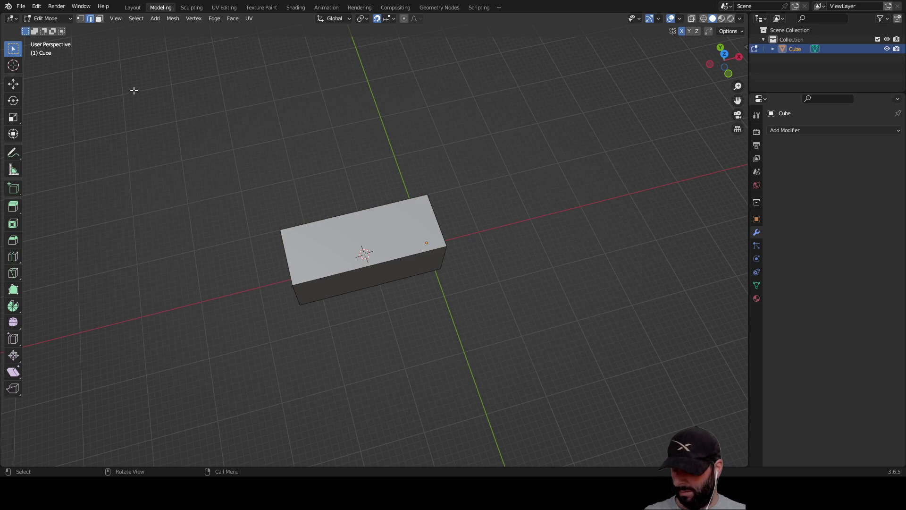
# Step: Switch to Object Mode, select the box object and delete it
pyautogui.press('Tab')
pyautogui.click(210, 145)
pyautogui.moveTo(163, 87); pyautogui.dragTo(519, 374)
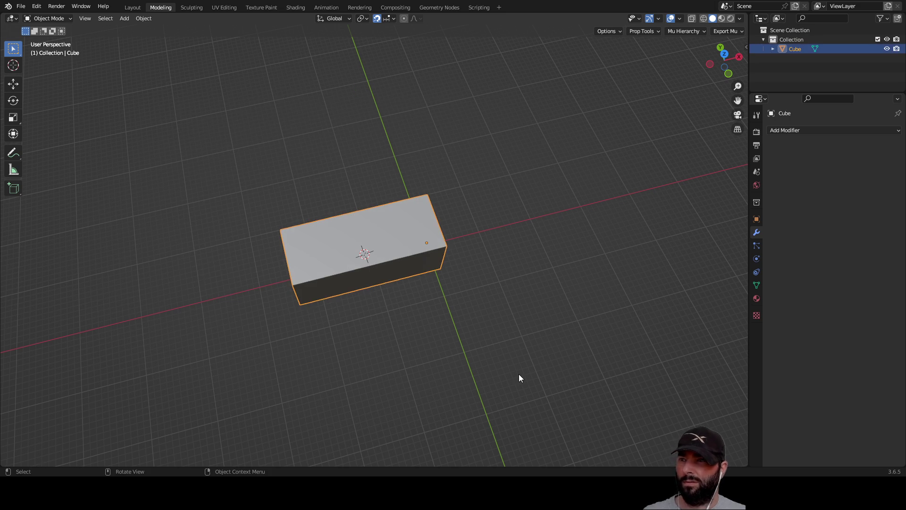
pyautogui.press('Delete')
# Step: Try drawing a box base with the Add Cube tool, cancelling two unfinished attempts
pyautogui.moveTo(514, 376)
pyautogui.mouseDown(button='middle')
pyautogui.moveTo(445, 263)
pyautogui.moveTo(434, 225)
pyautogui.moveTo(429, 256)
pyautogui.mouseUp(button='middle')
pyautogui.click(13, 188)
pyautogui.moveTo(285, 209); pyautogui.dragTo(305, 276, button='middle')
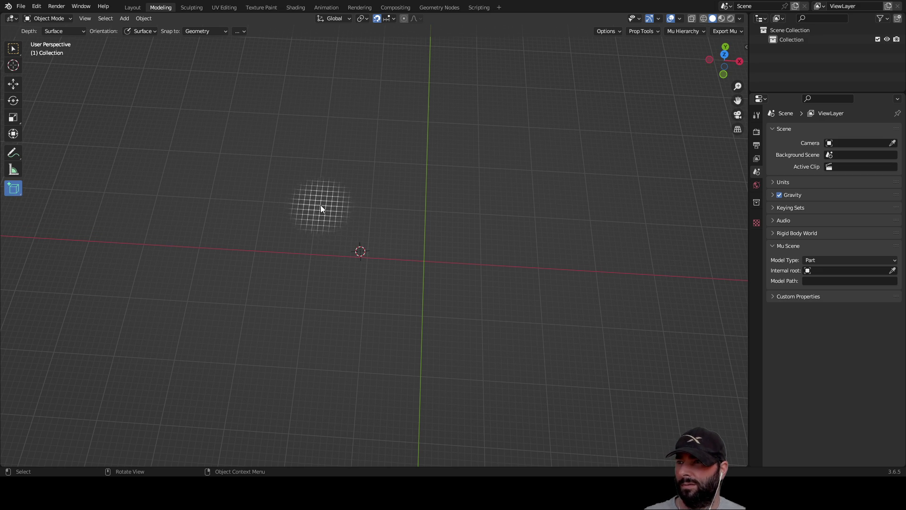
pyautogui.moveTo(347, 227)
pyautogui.mouseDown(button='middle')
pyautogui.moveTo(439, 320)
pyautogui.moveTo(366, 225)
pyautogui.moveTo(372, 206)
pyautogui.mouseUp(button='middle')
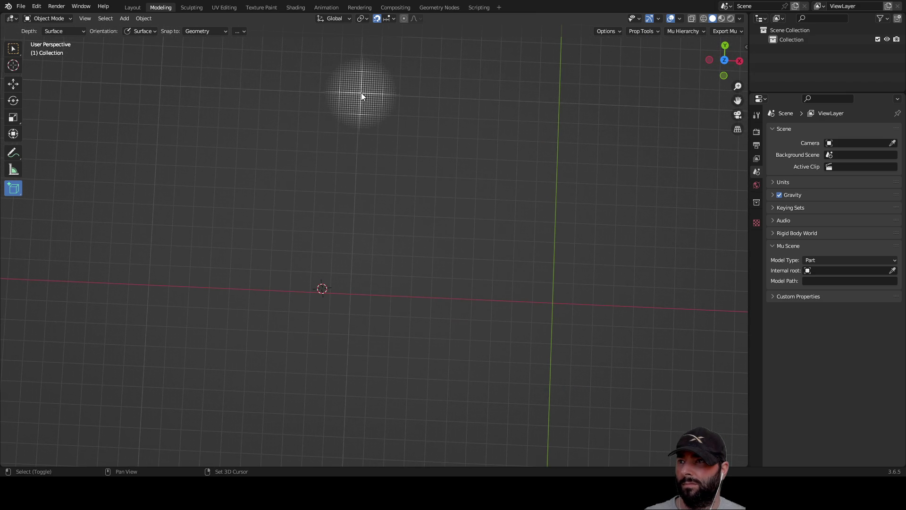
pyautogui.moveTo(360, 96)
pyautogui.mouseDown()
pyautogui.moveTo(506, 341)
pyautogui.moveTo(537, 358)
pyautogui.moveTo(514, 418)
pyautogui.moveTo(508, 391)
pyautogui.moveTo(567, 395)
pyautogui.moveTo(506, 402)
pyautogui.mouseUp()
pyautogui.rightClick(507, 401)
pyautogui.moveTo(366, 305)
pyautogui.mouseDown(button='middle')
pyautogui.moveTo(465, 257)
pyautogui.moveTo(406, 271)
pyautogui.moveTo(379, 255)
pyautogui.mouseUp(button='middle')
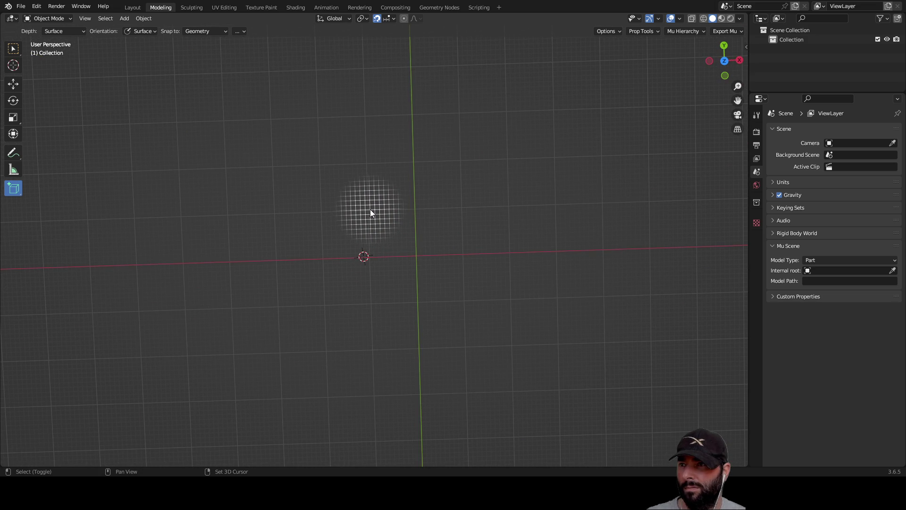
pyautogui.moveTo(370, 208)
pyautogui.mouseDown()
pyautogui.moveTo(448, 304)
pyautogui.moveTo(653, 296)
pyautogui.mouseUp()
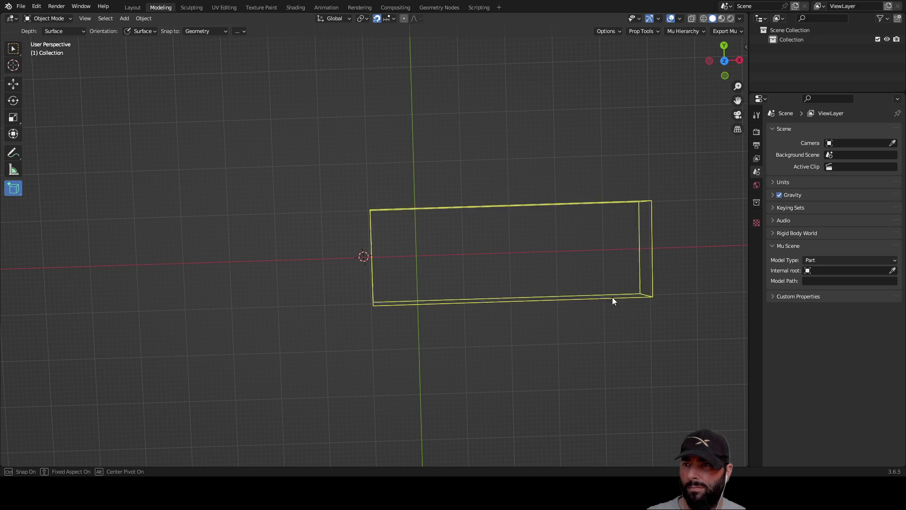
pyautogui.press('Escape')
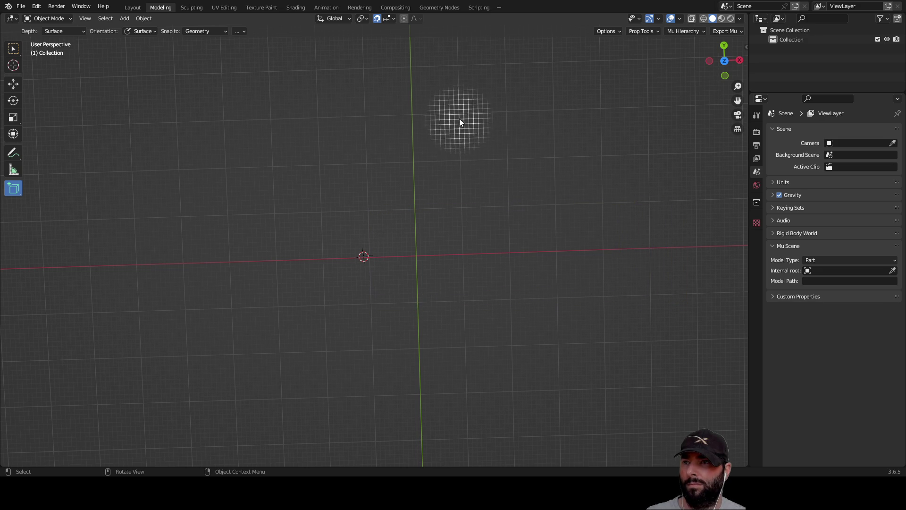
# Step: Draw a long rectangular base on the grid and click to set the box height
pyautogui.moveTo(429, 278)
pyautogui.mouseDown(button='middle')
pyautogui.moveTo(422, 177)
pyautogui.moveTo(406, 208)
pyautogui.moveTo(469, 204)
pyautogui.moveTo(455, 213)
pyautogui.moveTo(437, 255)
pyautogui.mouseUp(button='middle')
pyautogui.moveTo(386, 220); pyautogui.dragTo(396, 249, button='middle')
pyautogui.moveTo(374, 221)
pyautogui.mouseDown()
pyautogui.moveTo(587, 311)
pyautogui.moveTo(635, 321)
pyautogui.moveTo(621, 324)
pyautogui.mouseUp()
pyautogui.click(626, 249)
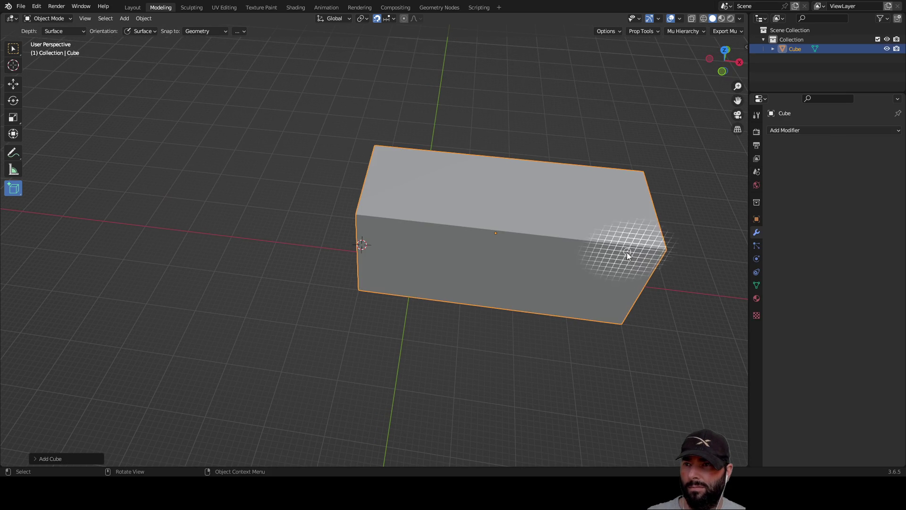
pyautogui.moveTo(487, 360)
pyautogui.mouseDown(button='middle')
pyautogui.moveTo(579, 313)
pyautogui.moveTo(533, 334)
pyautogui.mouseUp(button='middle')
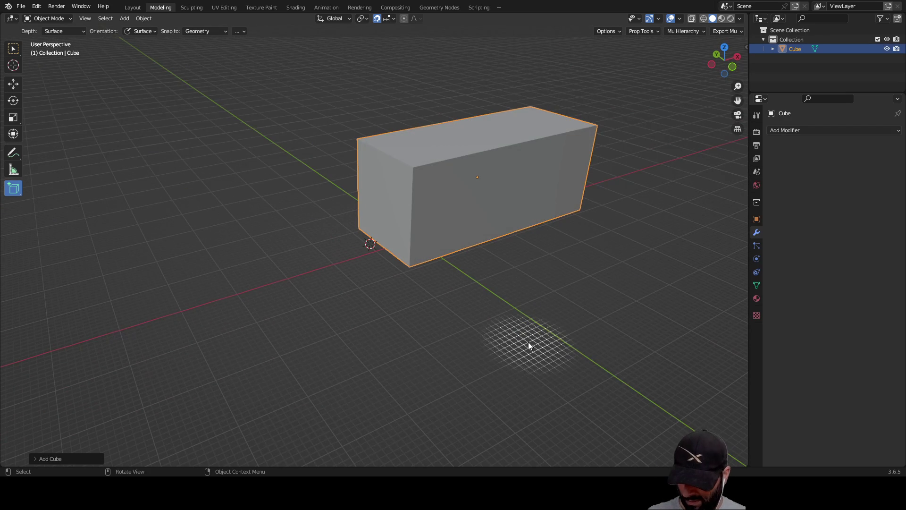
# Step: Snap the new box with Selection to Grid and enter Edit Mode
pyautogui.hotkey('shift', 's')
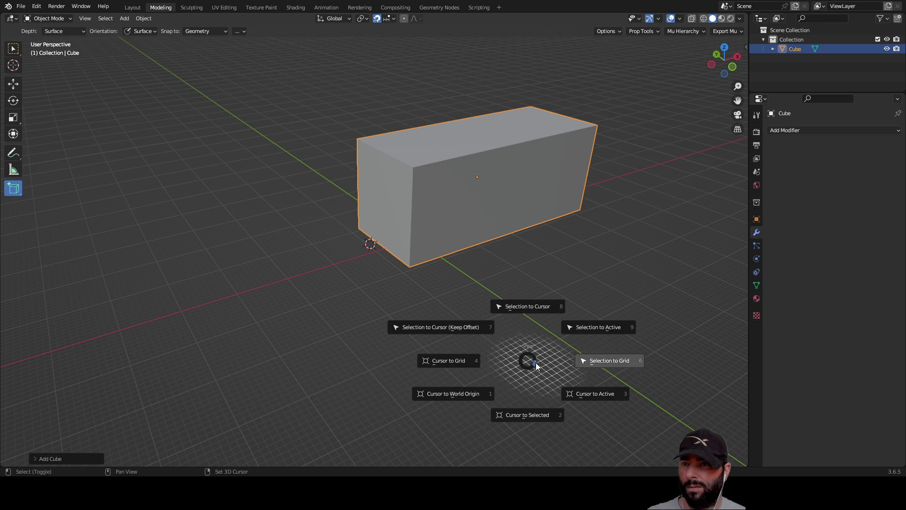
pyautogui.click(618, 360)
pyautogui.moveTo(543, 332)
pyautogui.mouseDown(button='middle')
pyautogui.moveTo(496, 370)
pyautogui.moveTo(427, 358)
pyautogui.moveTo(392, 335)
pyautogui.moveTo(441, 329)
pyautogui.moveTo(454, 344)
pyautogui.mouseUp(button='middle')
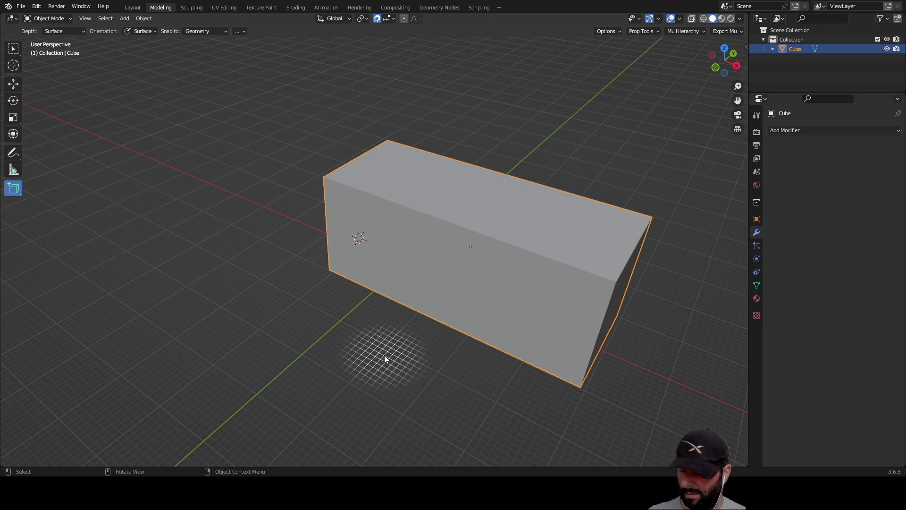
pyautogui.press('Tab')
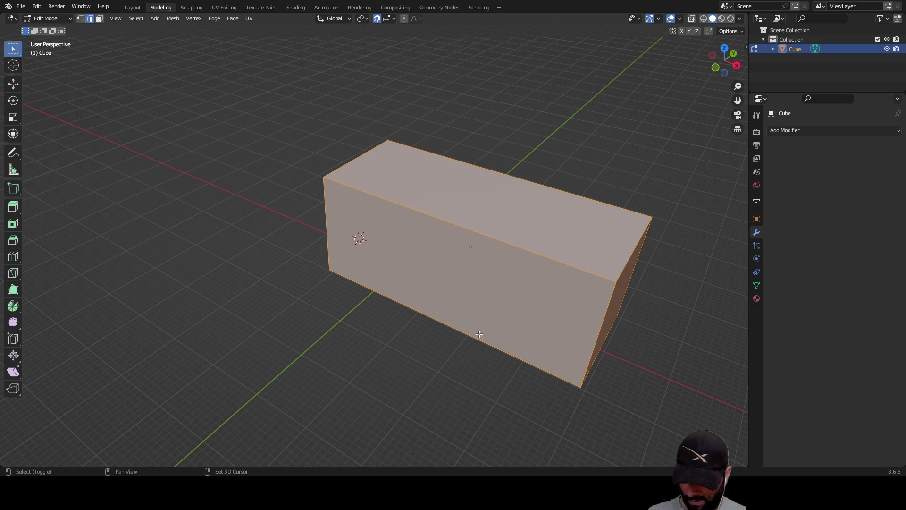
# Step: Snap the mesh vertices onto the grid with Selection to Grid
pyautogui.hotkey('shift', 's')
pyautogui.click(573, 335)
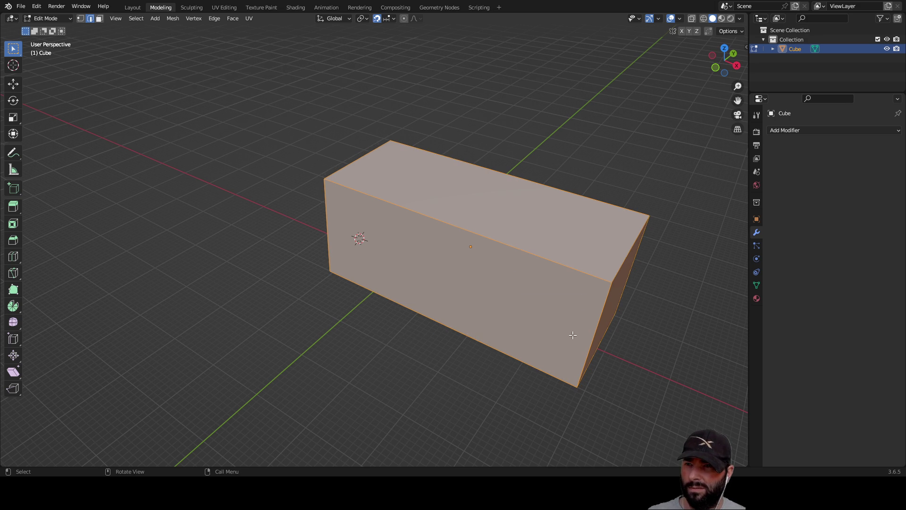
pyautogui.moveTo(454, 375)
pyautogui.mouseDown(button='middle')
pyautogui.moveTo(432, 356)
pyautogui.moveTo(382, 356)
pyautogui.moveTo(396, 346)
pyautogui.mouseUp(button='middle')
pyautogui.scroll(4, 396, 346)
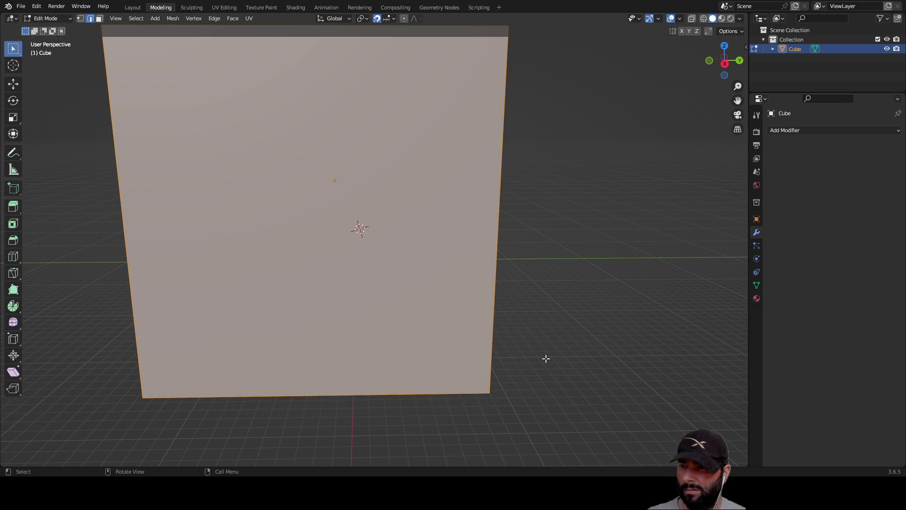
pyautogui.moveTo(546, 356)
pyautogui.mouseDown(button='middle')
pyautogui.moveTo(548, 341)
pyautogui.moveTo(564, 339)
pyautogui.moveTo(186, 229)
pyautogui.mouseUp(button='middle')
# Step: Lower the mesh along Z and slide it along Y with the Move gizmo
pyautogui.click(13, 83)
pyautogui.scroll(-3, 469, 171)
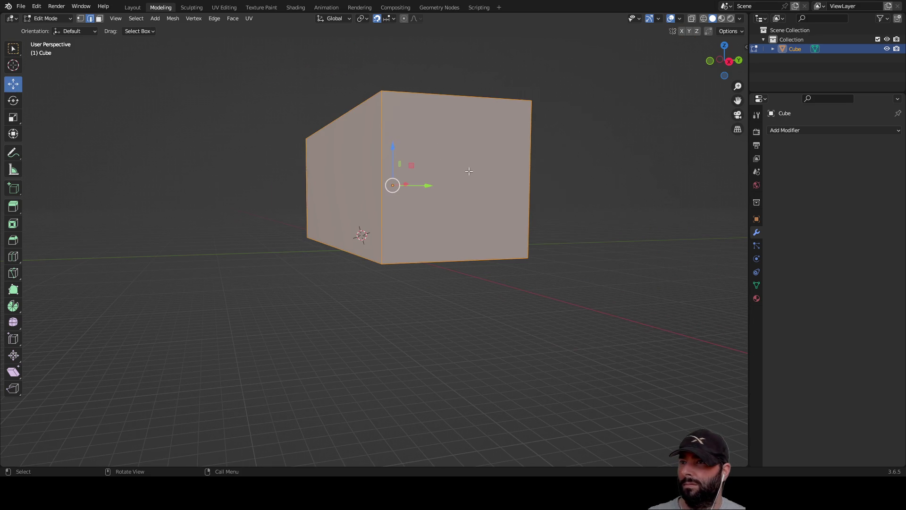
pyautogui.moveTo(392, 146)
pyautogui.mouseDown()
pyautogui.moveTo(368, 197)
pyautogui.moveTo(331, 182)
pyautogui.moveTo(297, 208)
pyautogui.mouseUp()
pyautogui.moveTo(298, 207)
pyautogui.mouseDown(button='middle')
pyautogui.moveTo(429, 297)
pyautogui.moveTo(441, 299)
pyautogui.moveTo(444, 278)
pyautogui.mouseUp(button='middle')
pyautogui.moveTo(401, 141); pyautogui.dragTo(380, 140)
pyautogui.moveTo(417, 239)
pyautogui.mouseDown(button='middle')
pyautogui.moveTo(425, 274)
pyautogui.moveTo(422, 240)
pyautogui.mouseUp(button='middle')
pyautogui.moveTo(419, 150); pyautogui.dragTo(418, 142)
pyautogui.moveTo(426, 258)
pyautogui.mouseDown(button='middle')
pyautogui.moveTo(428, 269)
pyautogui.moveTo(433, 244)
pyautogui.mouseUp(button='middle')
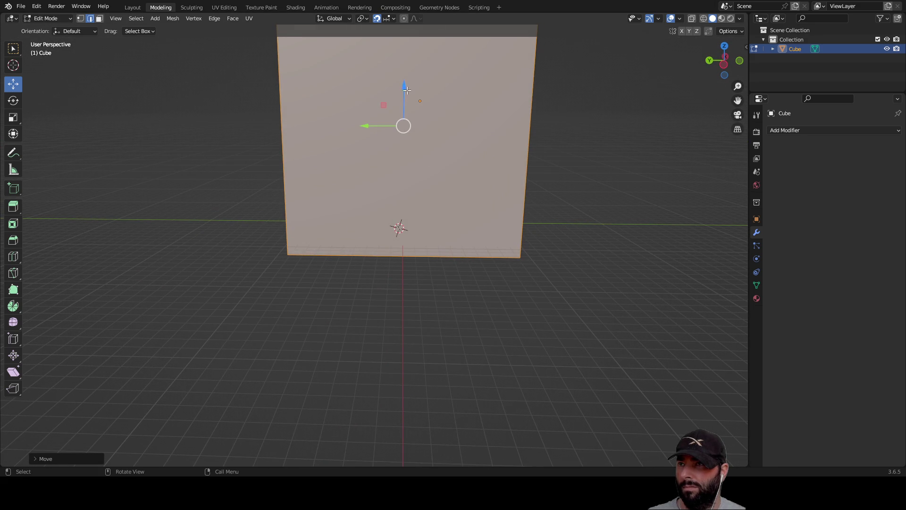
# Step: Nudge the mesh vertically and along X so one end sits at the origin
pyautogui.moveTo(403, 87); pyautogui.dragTo(401, 84)
pyautogui.moveTo(399, 274)
pyautogui.mouseDown(button='middle')
pyautogui.moveTo(396, 285)
pyautogui.moveTo(479, 309)
pyautogui.moveTo(491, 329)
pyautogui.moveTo(435, 277)
pyautogui.moveTo(190, 231)
pyautogui.mouseUp(button='middle')
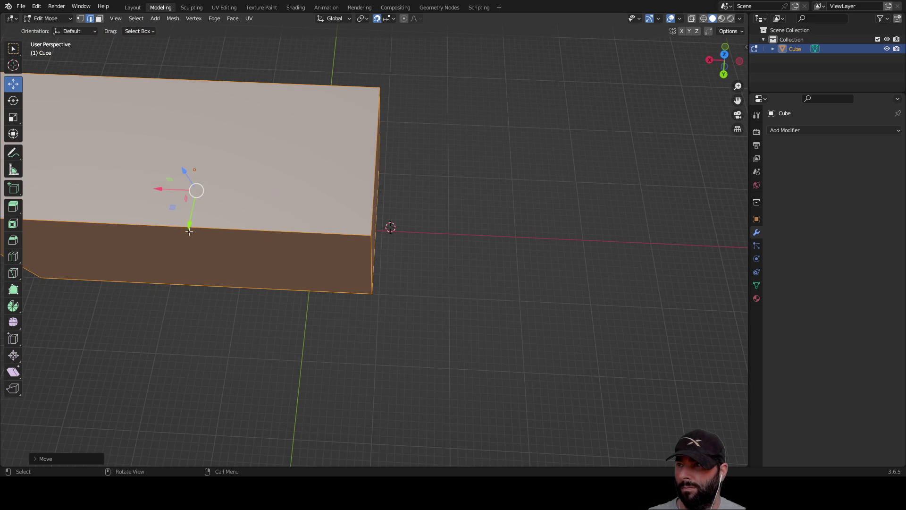
pyautogui.moveTo(157, 188); pyautogui.dragTo(164, 188)
pyautogui.moveTo(410, 299)
pyautogui.mouseDown(button='middle')
pyautogui.moveTo(493, 329)
pyautogui.moveTo(486, 260)
pyautogui.moveTo(413, 302)
pyautogui.moveTo(502, 293)
pyautogui.moveTo(481, 293)
pyautogui.mouseUp(button='middle')
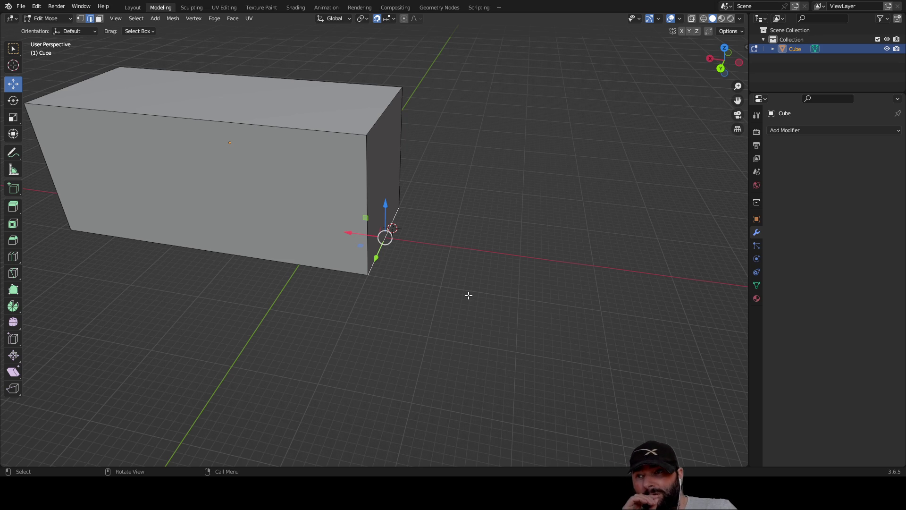
pyautogui.moveTo(491, 280)
pyautogui.mouseDown(button='middle')
pyautogui.moveTo(453, 245)
pyautogui.moveTo(236, 227)
pyautogui.moveTo(2, 262)
pyautogui.mouseUp(button='middle')
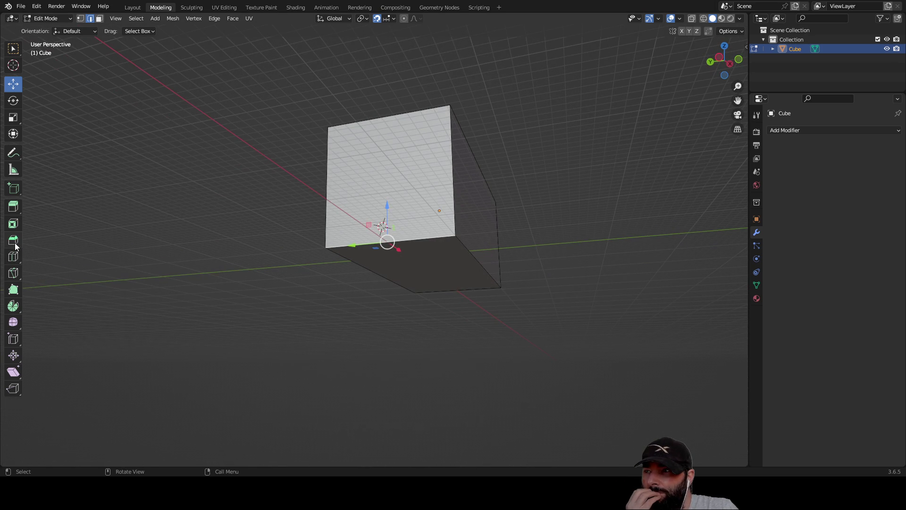
pyautogui.click(14, 240)
# Step: Select a long bottom edge and bevel it into a single chamfer face
pyautogui.moveTo(471, 356); pyautogui.dragTo(473, 250, button='middle')
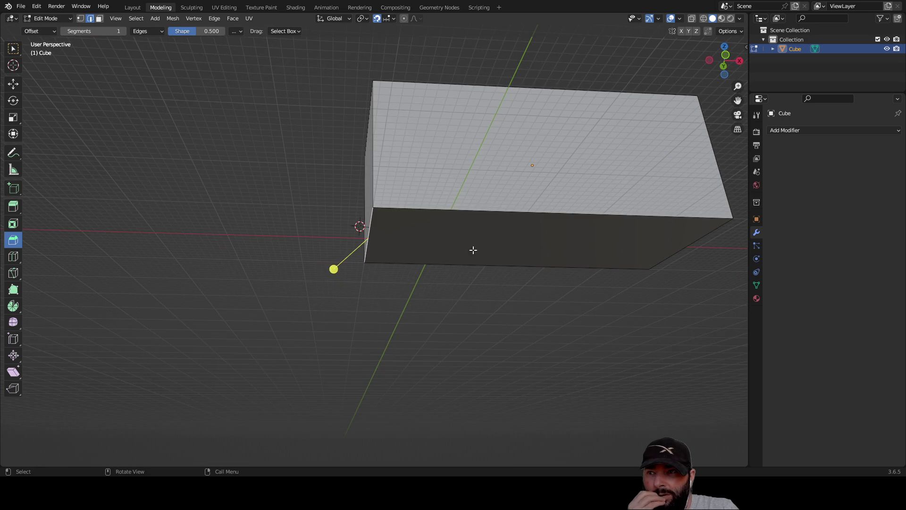
pyautogui.click(479, 202)
pyautogui.moveTo(557, 298)
pyautogui.mouseDown(button='middle')
pyautogui.moveTo(433, 279)
pyautogui.moveTo(455, 269)
pyautogui.mouseUp(button='middle')
pyautogui.moveTo(444, 99); pyautogui.dragTo(490, 148)
pyautogui.moveTo(455, 228)
pyautogui.mouseDown(button='middle')
pyautogui.moveTo(529, 260)
pyautogui.moveTo(546, 278)
pyautogui.mouseUp(button='middle')
pyautogui.moveTo(538, 286)
pyautogui.mouseDown()
pyautogui.moveTo(544, 329)
pyautogui.moveTo(479, 315)
pyautogui.mouseUp()
pyautogui.moveTo(479, 316)
pyautogui.mouseDown(button='middle')
pyautogui.moveTo(540, 312)
pyautogui.moveTo(460, 260)
pyautogui.mouseUp(button='middle')
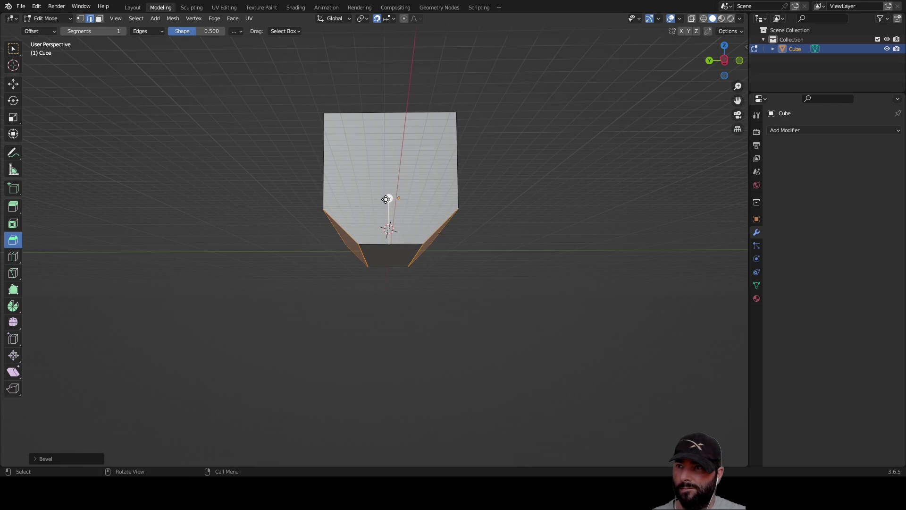
# Step: Add a second bevel on the selection, then undo it with Ctrl+Z
pyautogui.moveTo(389, 198); pyautogui.dragTo(393, 187)
pyautogui.moveTo(393, 187)
pyautogui.mouseDown(button='middle')
pyautogui.moveTo(398, 299)
pyautogui.moveTo(341, 309)
pyautogui.moveTo(279, 296)
pyautogui.moveTo(348, 290)
pyautogui.moveTo(421, 196)
pyautogui.mouseUp(button='middle')
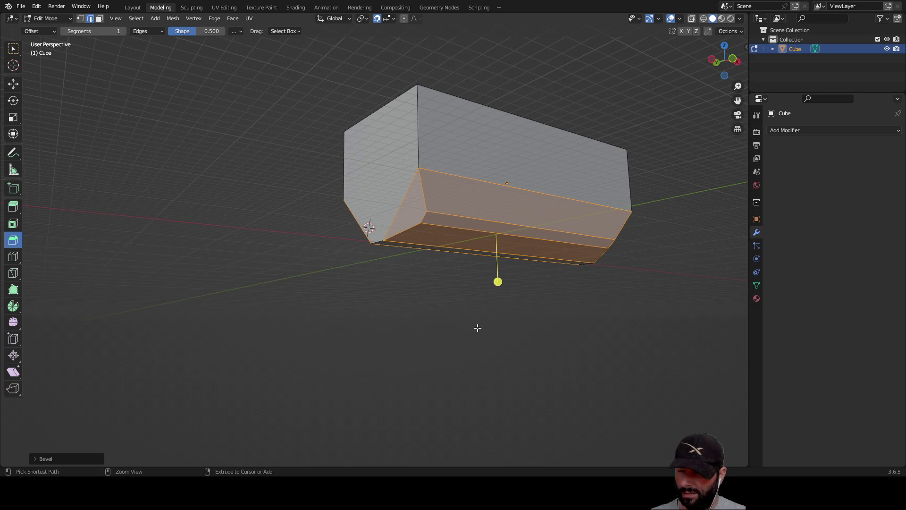
pyautogui.hotkey('ctrl', 'z')
pyautogui.moveTo(461, 321)
pyautogui.mouseDown(button='middle')
pyautogui.moveTo(501, 319)
pyautogui.moveTo(489, 334)
pyautogui.moveTo(456, 330)
pyautogui.moveTo(429, 299)
pyautogui.moveTo(413, 239)
pyautogui.mouseUp(button='middle')
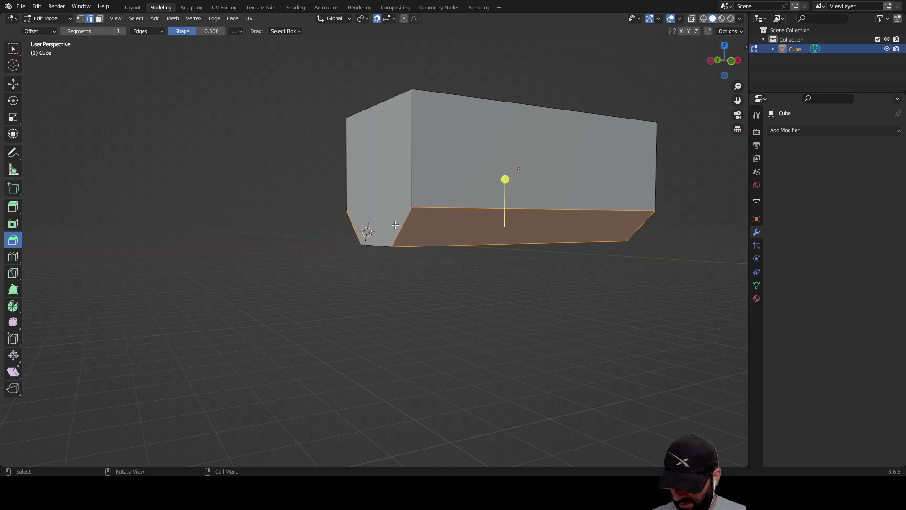
pyautogui.moveTo(428, 311)
pyautogui.mouseDown(button='middle')
pyautogui.moveTo(424, 293)
pyautogui.moveTo(358, 298)
pyautogui.moveTo(406, 299)
pyautogui.moveTo(434, 312)
pyautogui.moveTo(401, 289)
pyautogui.moveTo(398, 305)
pyautogui.mouseUp(button='middle')
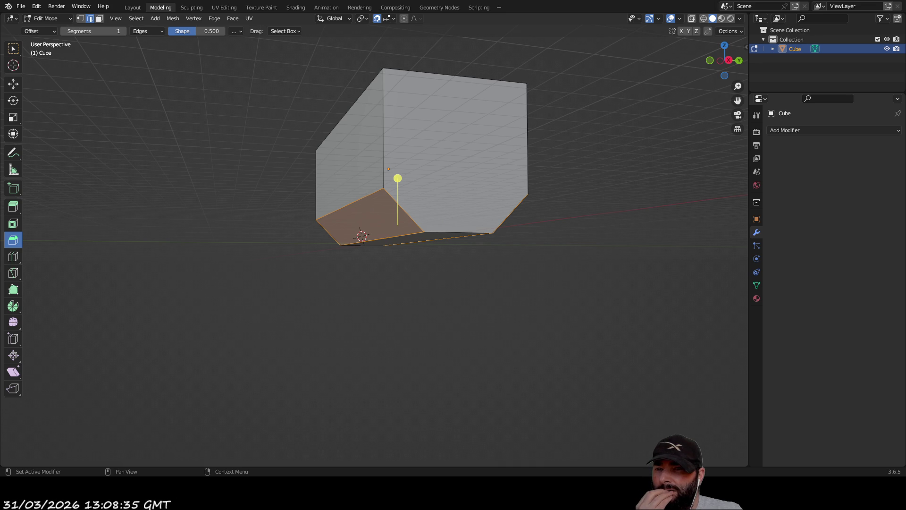
# Step: Reselect both bottom chamfer edges of the box
pyautogui.moveTo(367, 292); pyautogui.dragTo(387, 297, button='middle')
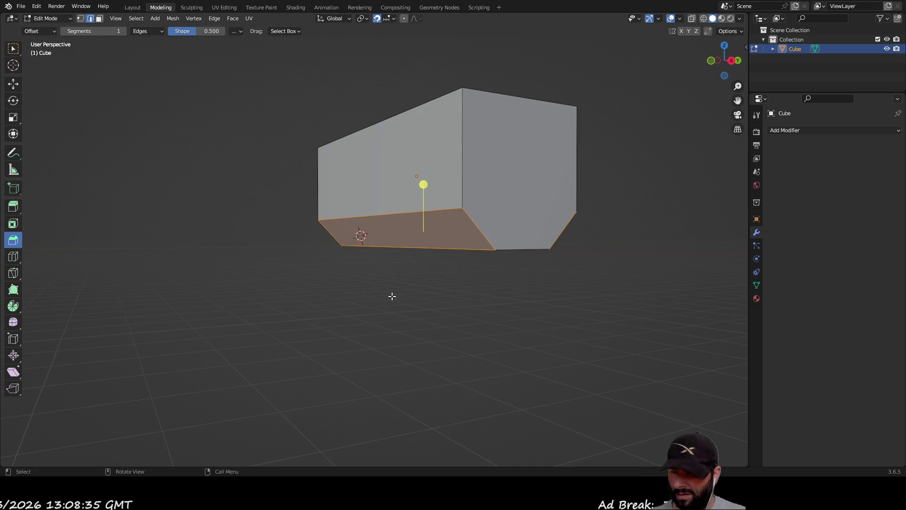
pyautogui.keyDown('shift'); pyautogui.click(472, 223); pyautogui.keyUp('shift')
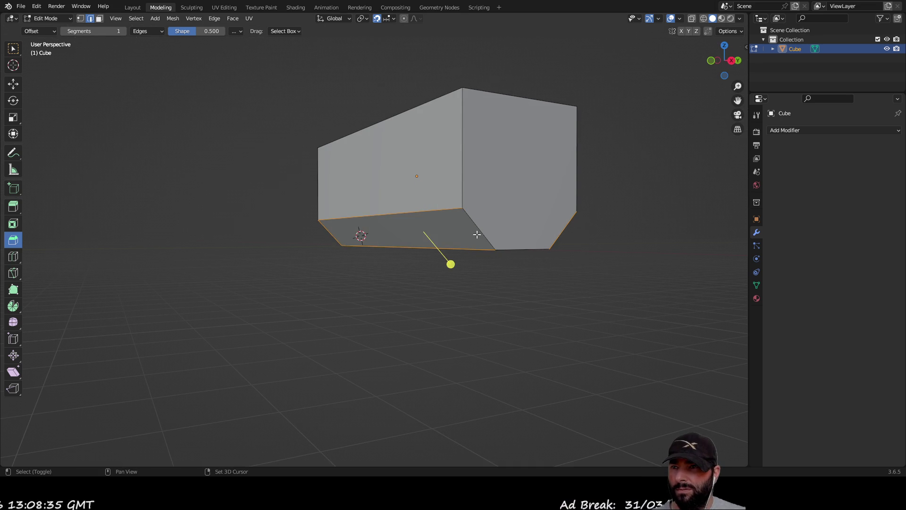
pyautogui.moveTo(453, 292)
pyautogui.mouseDown(button='middle')
pyautogui.moveTo(404, 328)
pyautogui.moveTo(448, 289)
pyautogui.mouseUp(button='middle')
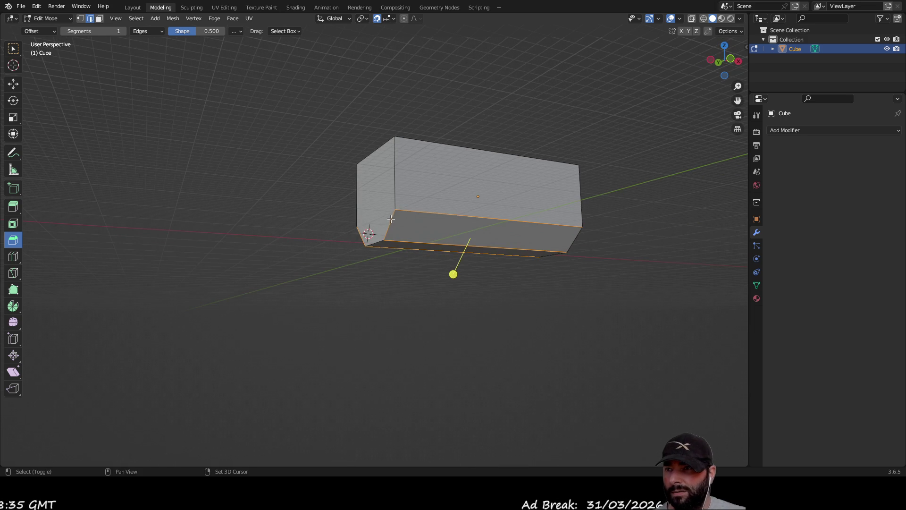
pyautogui.keyDown('shift'); pyautogui.click(385, 243); pyautogui.keyUp('shift')
pyautogui.moveTo(385, 243)
pyautogui.mouseDown(button='middle')
pyautogui.moveTo(429, 327)
pyautogui.moveTo(369, 241)
pyautogui.mouseUp(button='middle')
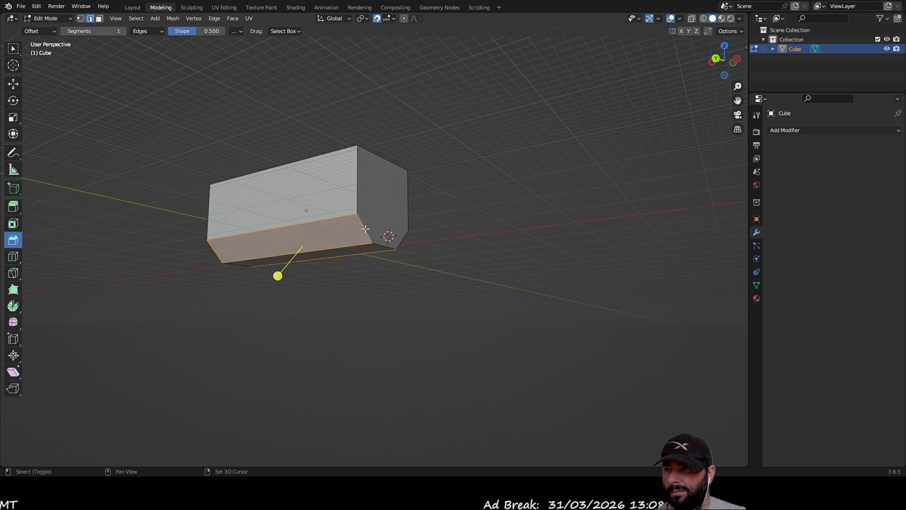
pyautogui.moveTo(240, 321)
pyautogui.mouseDown(button='middle')
pyautogui.moveTo(392, 330)
pyautogui.moveTo(325, 196)
pyautogui.moveTo(404, 297)
pyautogui.moveTo(409, 247)
pyautogui.moveTo(409, 279)
pyautogui.moveTo(435, 291)
pyautogui.moveTo(352, 313)
pyautogui.moveTo(320, 304)
pyautogui.mouseUp(button='middle')
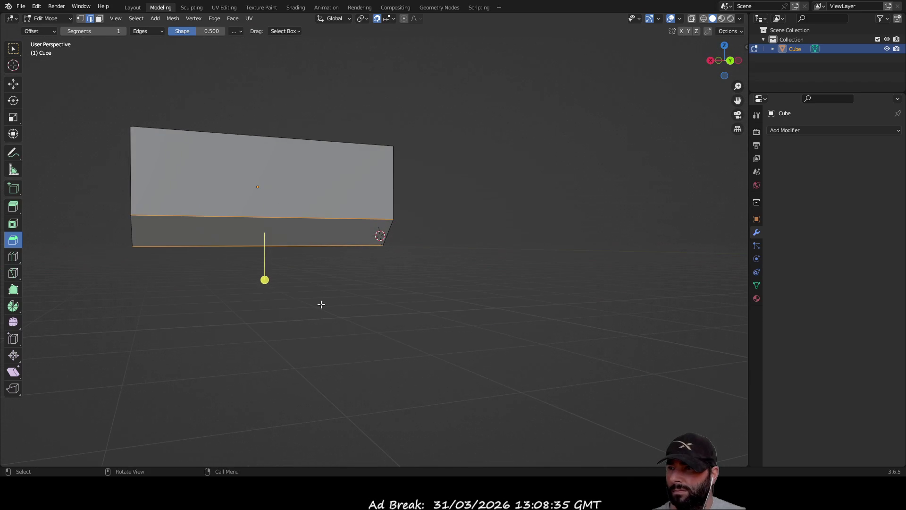
# Step: Bevel the chamfer edges again, splitting the band into more faces for a curved end
pyautogui.moveTo(264, 279)
pyautogui.mouseDown()
pyautogui.moveTo(265, 289)
pyautogui.moveTo(287, 297)
pyautogui.mouseUp()
pyautogui.moveTo(287, 297); pyautogui.dragTo(358, 298, button='middle')
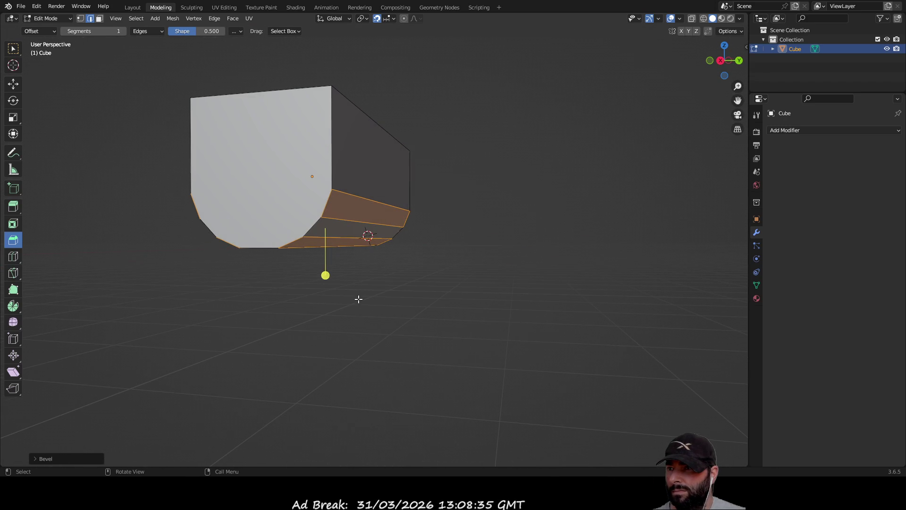
pyautogui.moveTo(325, 275); pyautogui.dragTo(325, 283)
pyautogui.moveTo(426, 312)
pyautogui.mouseDown(button='middle')
pyautogui.moveTo(440, 291)
pyautogui.moveTo(338, 306)
pyautogui.moveTo(334, 279)
pyautogui.moveTo(344, 263)
pyautogui.moveTo(370, 305)
pyautogui.moveTo(158, 299)
pyautogui.moveTo(293, 298)
pyautogui.moveTo(340, 312)
pyautogui.moveTo(276, 303)
pyautogui.mouseUp(button='middle')
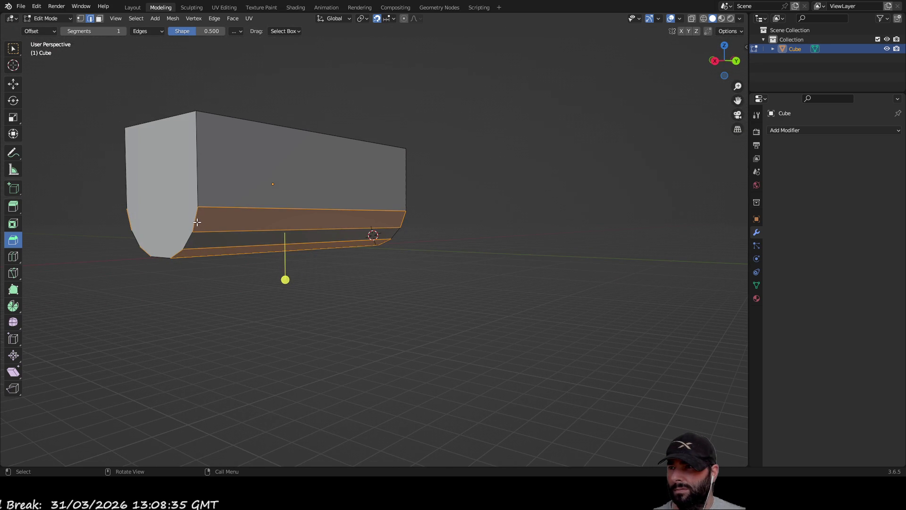
pyautogui.moveTo(195, 220)
pyautogui.mouseDown(button='middle')
pyautogui.moveTo(435, 306)
pyautogui.moveTo(443, 278)
pyautogui.moveTo(459, 295)
pyautogui.moveTo(477, 275)
pyautogui.moveTo(533, 290)
pyautogui.moveTo(396, 311)
pyautogui.moveTo(300, 307)
pyautogui.moveTo(500, 289)
pyautogui.moveTo(483, 301)
pyautogui.moveTo(409, 313)
pyautogui.moveTo(455, 313)
pyautogui.mouseUp(button='middle')
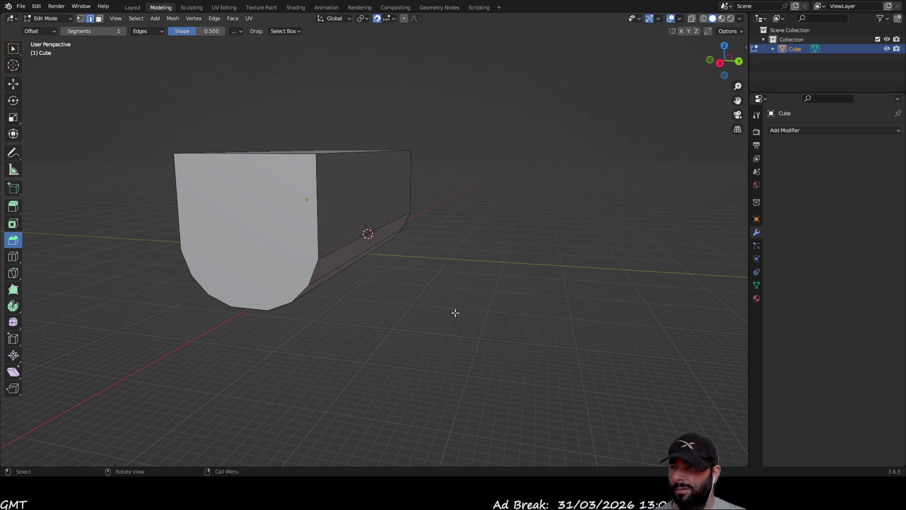
pyautogui.click(13, 209)
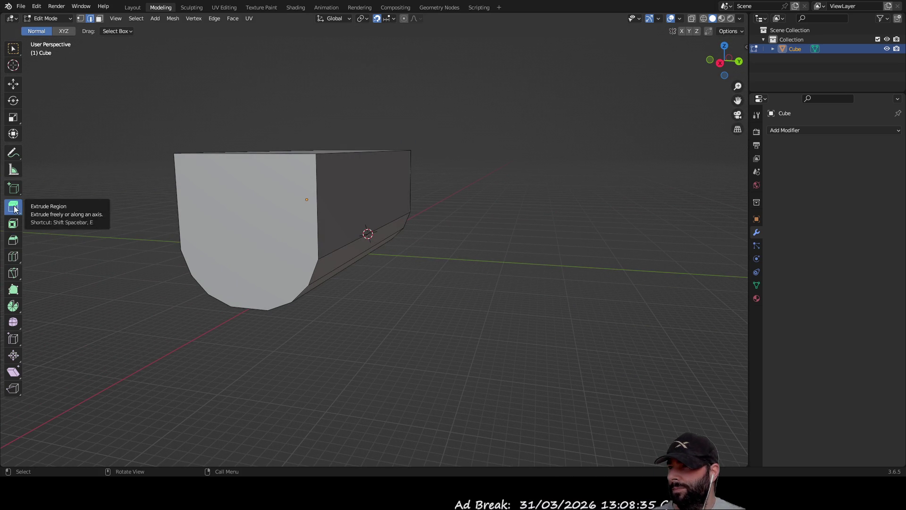
# Step: Select the bevelled, curved end face of the box
pyautogui.moveTo(136, 189)
pyautogui.mouseDown(button='middle')
pyautogui.moveTo(192, 194)
pyautogui.moveTo(194, 176)
pyautogui.mouseUp(button='middle')
pyautogui.moveTo(204, 91)
pyautogui.mouseDown()
pyautogui.moveTo(425, 289)
pyautogui.moveTo(480, 289)
pyautogui.mouseUp()
pyautogui.moveTo(480, 289); pyautogui.dragTo(267, 289, button='middle')
pyautogui.moveTo(313, 319)
pyautogui.mouseDown(button='middle')
pyautogui.moveTo(398, 285)
pyautogui.moveTo(388, 257)
pyautogui.mouseUp(button='middle')
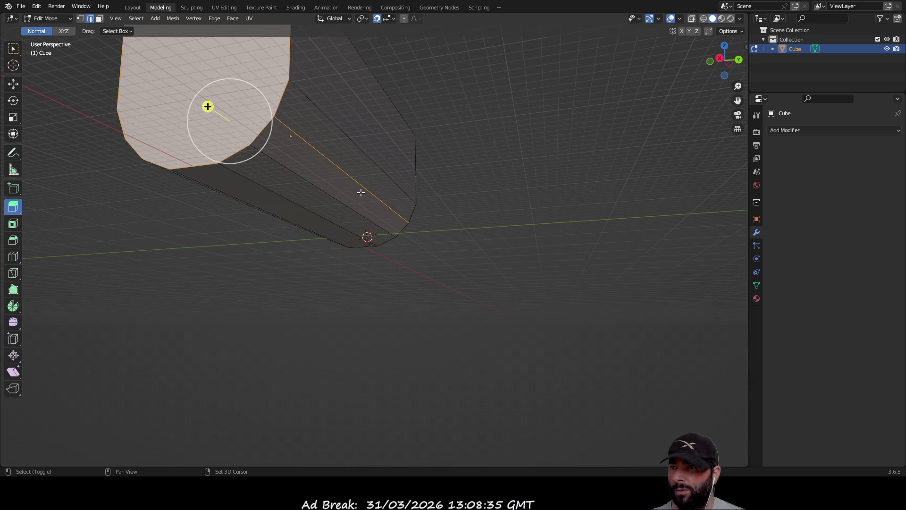
pyautogui.moveTo(363, 187)
pyautogui.mouseDown(button='middle')
pyautogui.moveTo(382, 317)
pyautogui.moveTo(420, 331)
pyautogui.moveTo(495, 269)
pyautogui.mouseUp(button='middle')
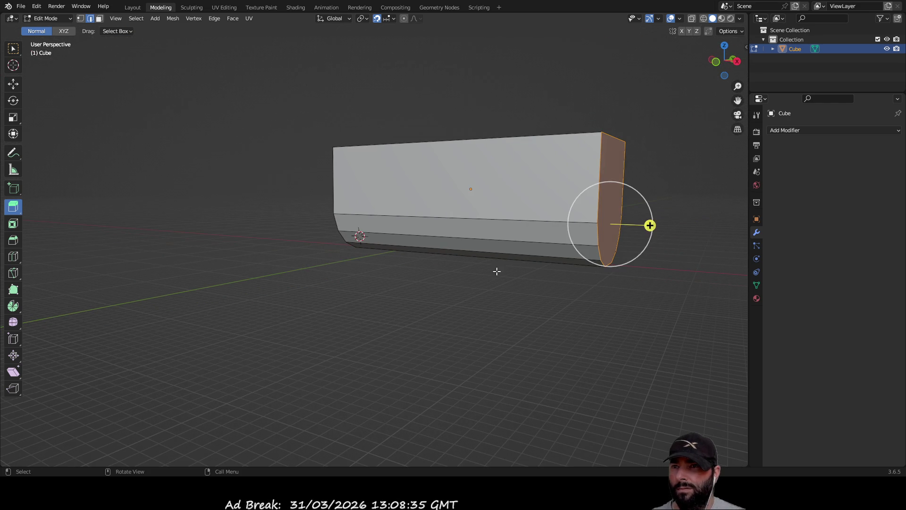
# Step: Extrude the end face along its normal to about 18 m
pyautogui.moveTo(649, 225)
pyautogui.mouseDown()
pyautogui.moveTo(743, 232)
pyautogui.moveTo(1, 295)
pyautogui.mouseUp()
pyautogui.scroll(-4, 412, 304)
pyautogui.moveTo(423, 293)
pyautogui.mouseDown(button='middle')
pyautogui.moveTo(410, 293)
pyautogui.moveTo(501, 303)
pyautogui.moveTo(491, 305)
pyautogui.moveTo(526, 263)
pyautogui.mouseUp(button='middle')
pyautogui.moveTo(548, 234); pyautogui.dragTo(598, 239)
pyautogui.moveTo(517, 309)
pyautogui.mouseDown(button='middle')
pyautogui.moveTo(494, 283)
pyautogui.moveTo(441, 270)
pyautogui.moveTo(370, 269)
pyautogui.moveTo(348, 285)
pyautogui.mouseUp(button='middle')
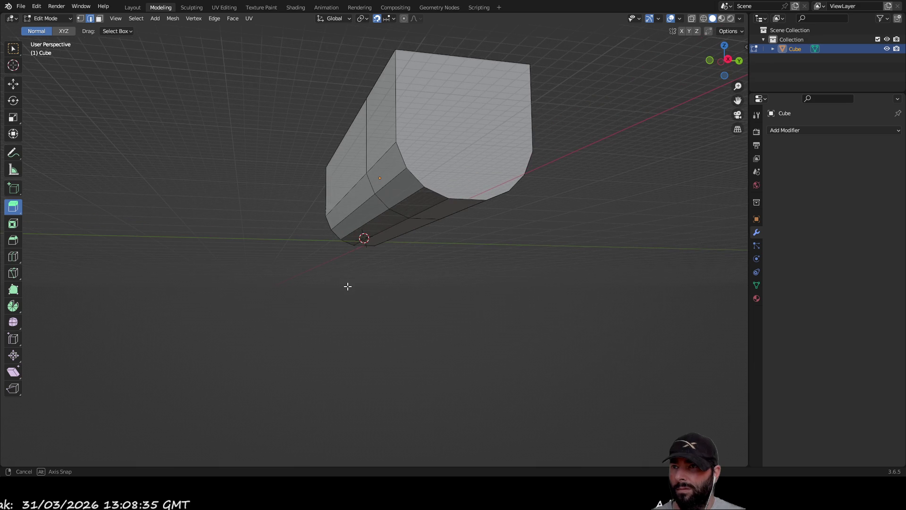
pyautogui.click(13, 240)
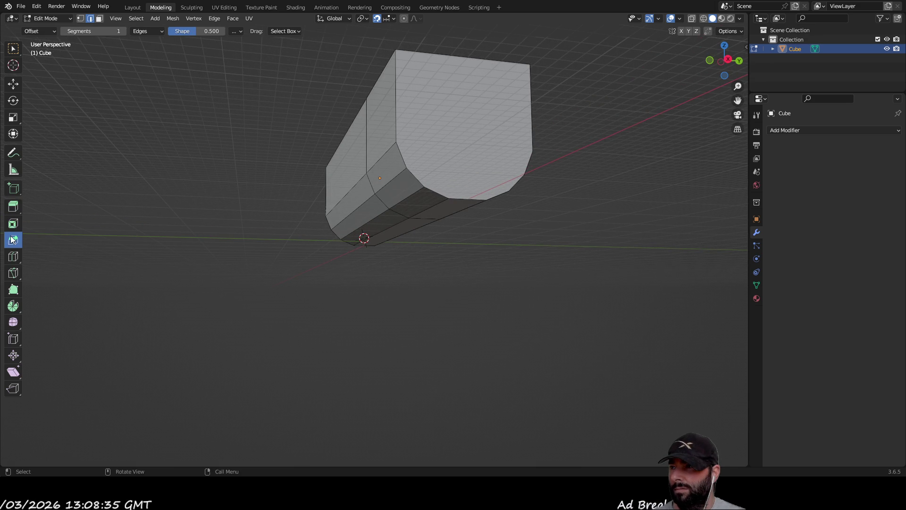
# Step: Select the whole end face and bevel its edges
pyautogui.moveTo(398, 259)
pyautogui.mouseDown(button='middle')
pyautogui.moveTo(384, 264)
pyautogui.moveTo(363, 236)
pyautogui.mouseUp(button='middle')
pyautogui.moveTo(268, 108)
pyautogui.mouseDown()
pyautogui.moveTo(316, 166)
pyautogui.moveTo(507, 340)
pyautogui.mouseUp()
pyautogui.moveTo(507, 340)
pyautogui.mouseDown(button='middle')
pyautogui.moveTo(467, 297)
pyautogui.moveTo(177, 298)
pyautogui.mouseUp(button='middle')
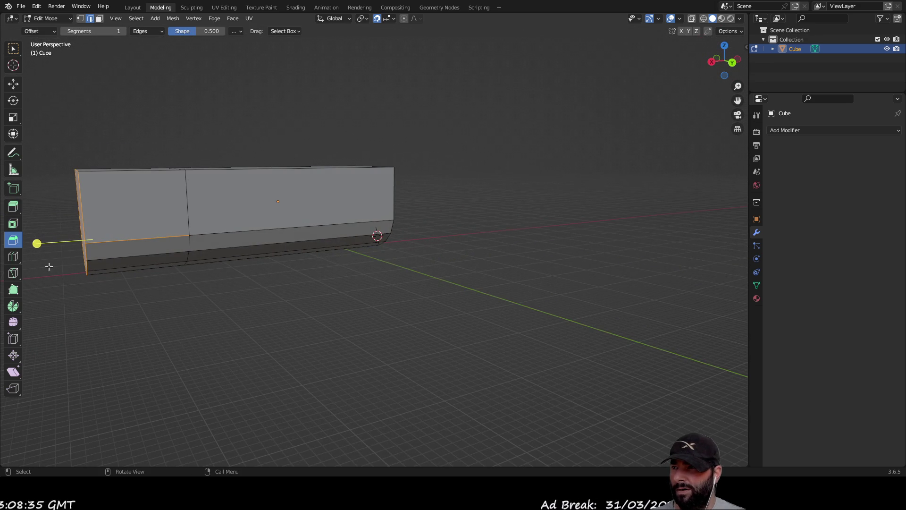
pyautogui.moveTo(49, 266); pyautogui.dragTo(112, 259, button='middle')
pyautogui.moveTo(144, 246); pyautogui.dragTo(115, 253)
pyautogui.moveTo(162, 283)
pyautogui.mouseDown(button='middle')
pyautogui.moveTo(378, 297)
pyautogui.moveTo(381, 285)
pyautogui.moveTo(344, 291)
pyautogui.mouseUp(button='middle')
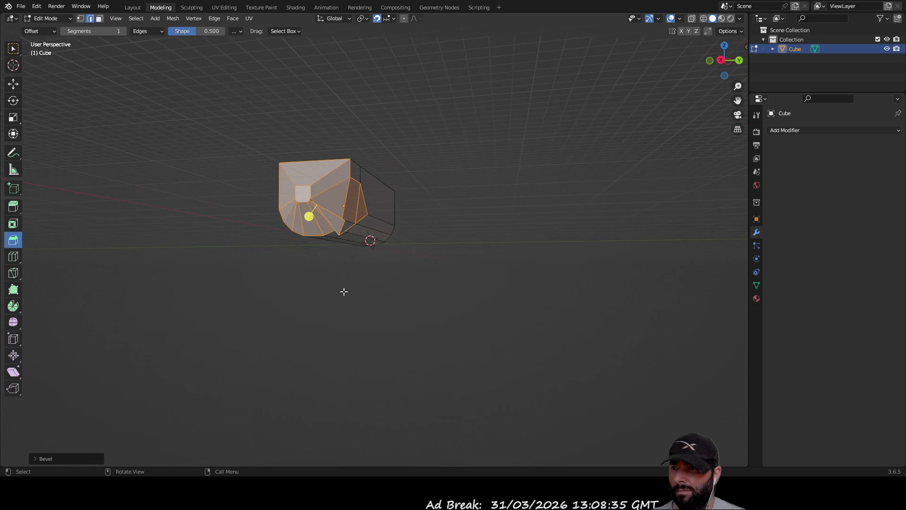
pyautogui.scroll(5, 417, 290)
# Step: Try a many-segment bevel on the end face and cancel it
pyautogui.moveTo(419, 283)
pyautogui.mouseDown(button='middle')
pyautogui.moveTo(396, 312)
pyautogui.moveTo(463, 287)
pyautogui.moveTo(504, 293)
pyautogui.moveTo(381, 296)
pyautogui.moveTo(402, 297)
pyautogui.mouseUp(button='middle')
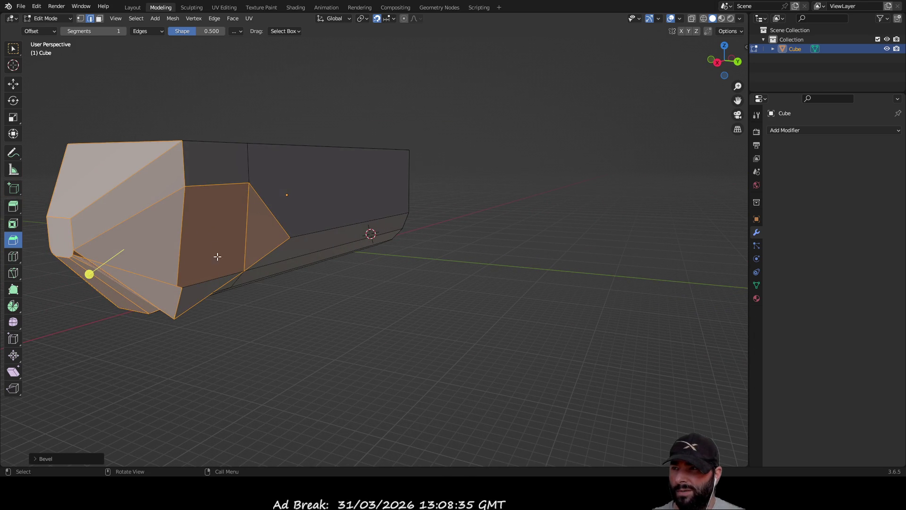
pyautogui.moveTo(217, 256)
pyautogui.mouseDown(button='middle')
pyautogui.moveTo(370, 368)
pyautogui.moveTo(329, 297)
pyautogui.mouseUp(button='middle')
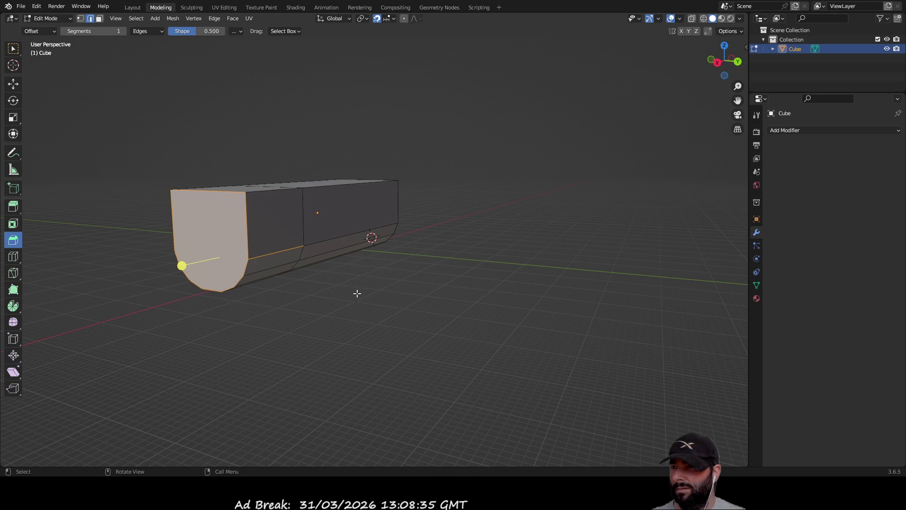
pyautogui.scroll(4, 277, 262)
pyautogui.scroll(-1, 279, 261)
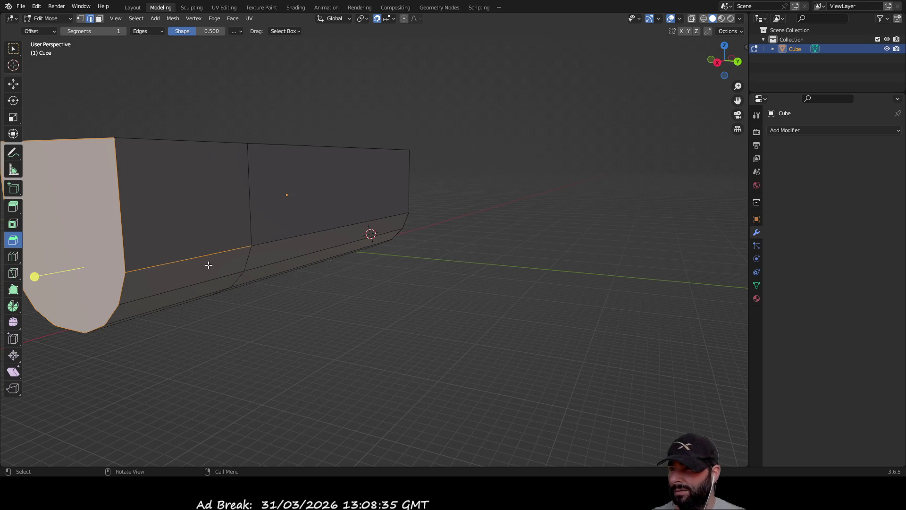
pyautogui.scroll(-2, 244, 301)
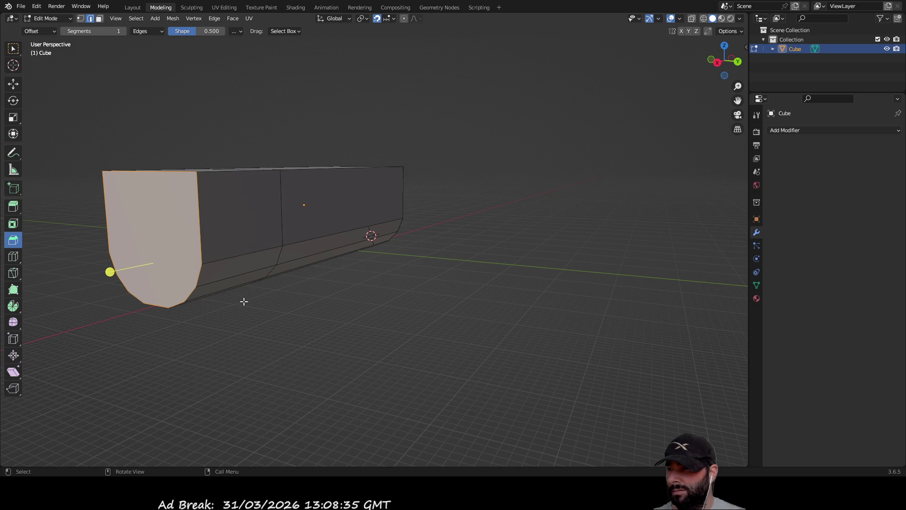
pyautogui.moveTo(109, 271)
pyautogui.mouseDown()
pyautogui.moveTo(46, 288)
pyautogui.moveTo(67, 286)
pyautogui.mouseUp()
pyautogui.moveTo(126, 278)
pyautogui.mouseDown()
pyautogui.moveTo(101, 283)
pyautogui.moveTo(120, 283)
pyautogui.mouseUp()
pyautogui.rightClick(111, 282)
pyautogui.moveTo(112, 281)
pyautogui.mouseDown(button='middle')
pyautogui.moveTo(366, 332)
pyautogui.moveTo(354, 332)
pyautogui.mouseUp(button='middle')
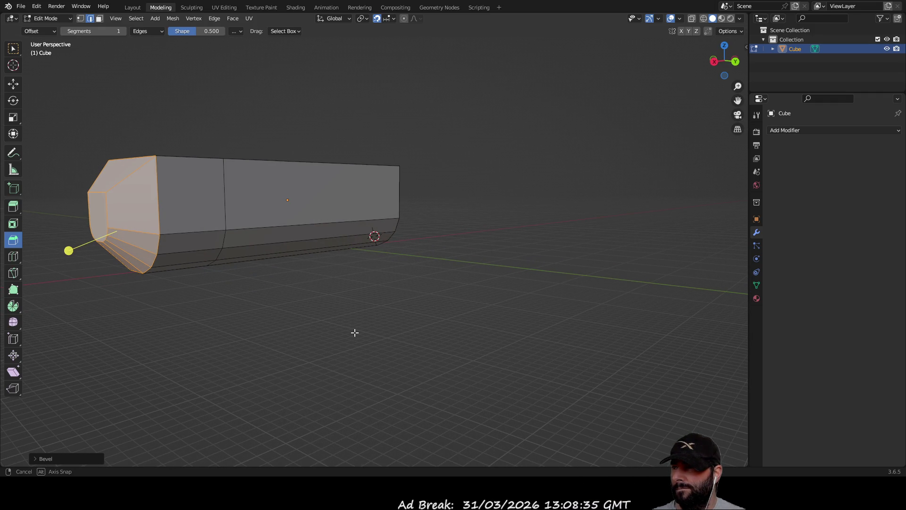
# Step: Undo the previous bevel and chamfer the end face's edges with a final bevel
pyautogui.moveTo(355, 332); pyautogui.dragTo(356, 334, button='middle')
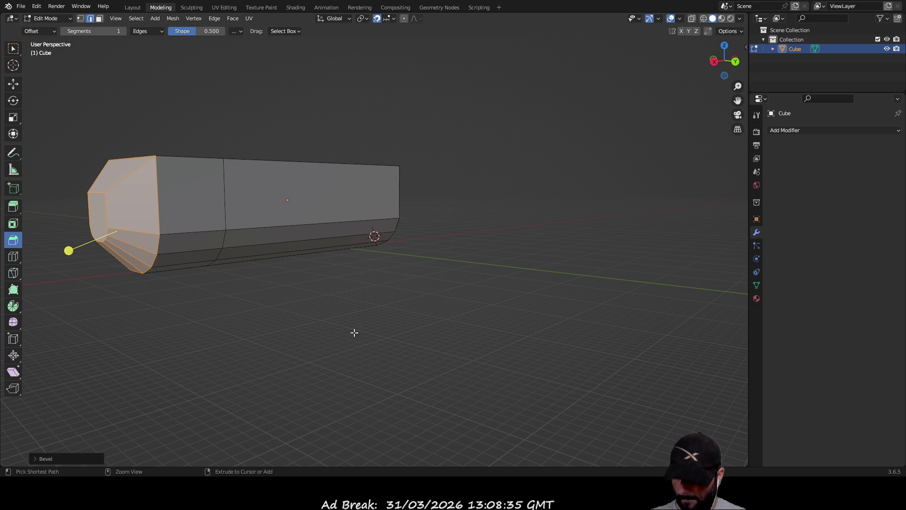
pyautogui.hotkey('ctrl', 'z')
pyautogui.moveTo(306, 313); pyautogui.dragTo(315, 315, button='middle')
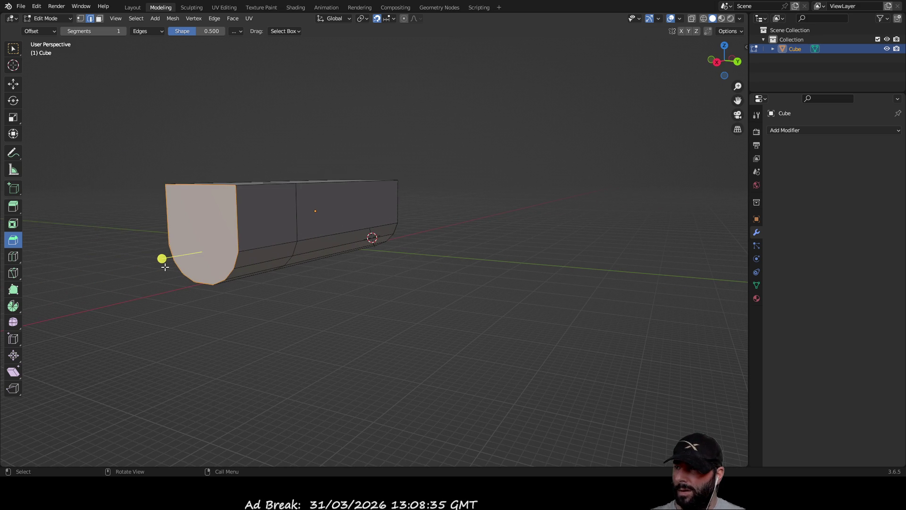
pyautogui.moveTo(161, 259)
pyautogui.mouseDown()
pyautogui.moveTo(106, 269)
pyautogui.moveTo(121, 264)
pyautogui.mouseUp()
pyautogui.moveTo(314, 299); pyautogui.dragTo(361, 296, button='middle')
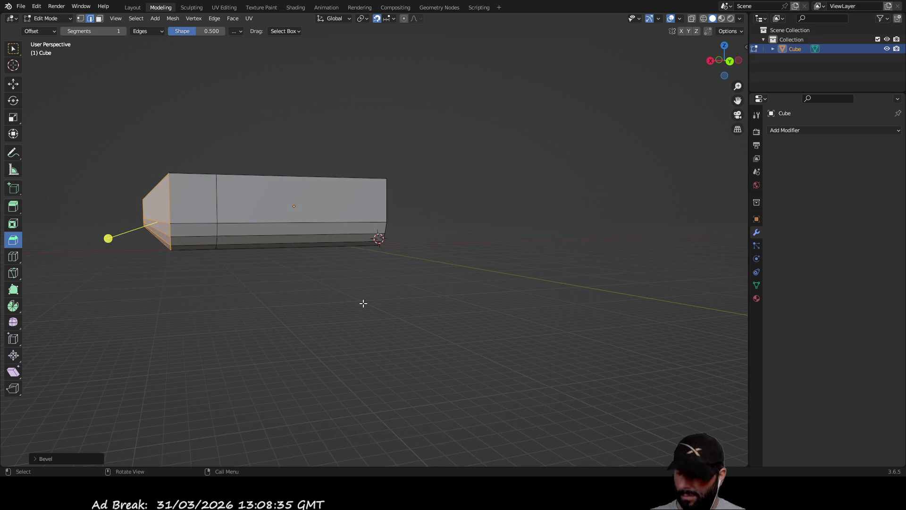
# Step: Widen the bevel on the hull's end edges twice
pyautogui.moveTo(347, 317); pyautogui.dragTo(228, 313, button='middle')
pyautogui.moveTo(101, 253); pyautogui.dragTo(57, 254)
pyautogui.moveTo(321, 308)
pyautogui.mouseDown(button='middle')
pyautogui.moveTo(301, 285)
pyautogui.moveTo(313, 299)
pyautogui.moveTo(349, 294)
pyautogui.mouseUp(button='middle')
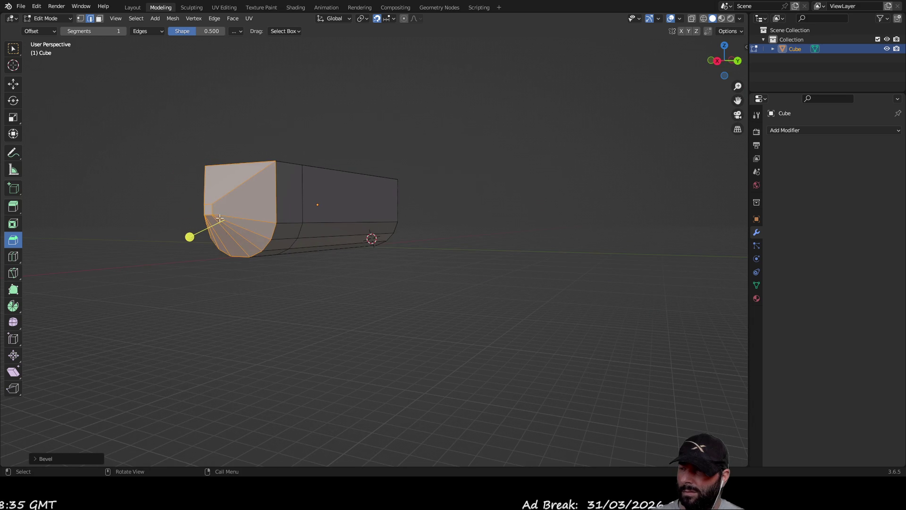
pyautogui.moveTo(255, 283); pyautogui.dragTo(369, 266, button='middle')
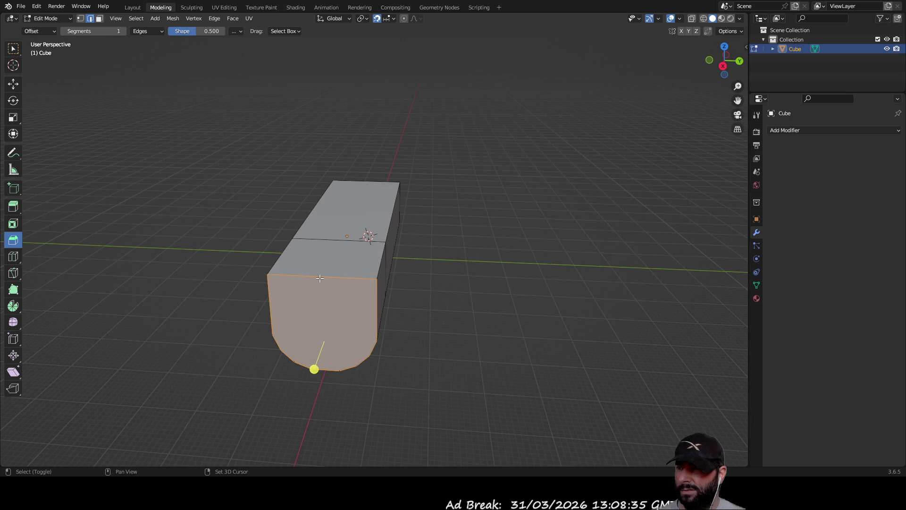
pyautogui.moveTo(500, 324)
pyautogui.mouseDown(button='middle')
pyautogui.moveTo(428, 314)
pyautogui.moveTo(375, 319)
pyautogui.mouseUp(button='middle')
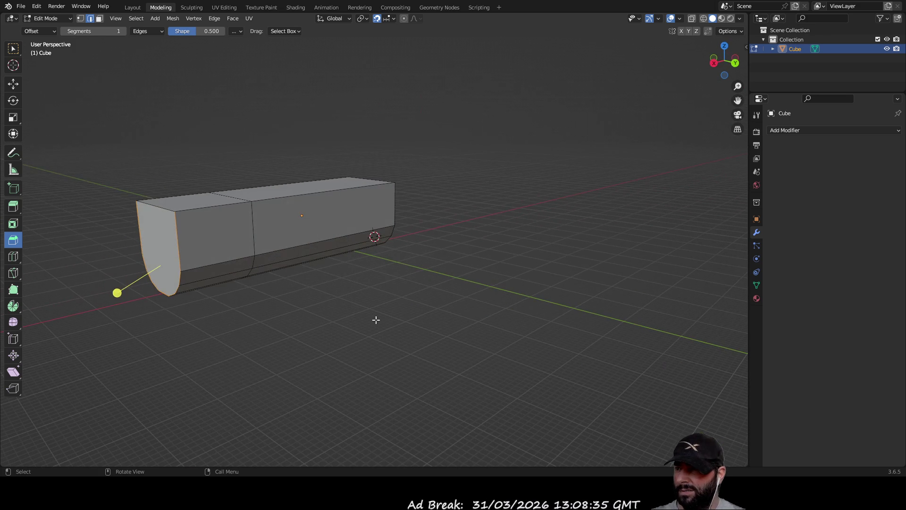
pyautogui.moveTo(116, 293)
pyautogui.mouseDown()
pyautogui.moveTo(60, 305)
pyautogui.moveTo(72, 305)
pyautogui.mouseUp()
pyautogui.moveTo(312, 327)
pyautogui.mouseDown(button='middle')
pyautogui.moveTo(461, 307)
pyautogui.moveTo(455, 319)
pyautogui.moveTo(514, 341)
pyautogui.moveTo(538, 324)
pyautogui.moveTo(448, 309)
pyautogui.moveTo(420, 320)
pyautogui.moveTo(384, 307)
pyautogui.moveTo(474, 323)
pyautogui.moveTo(435, 327)
pyautogui.moveTo(489, 317)
pyautogui.moveTo(475, 334)
pyautogui.moveTo(483, 322)
pyautogui.mouseUp(button='middle')
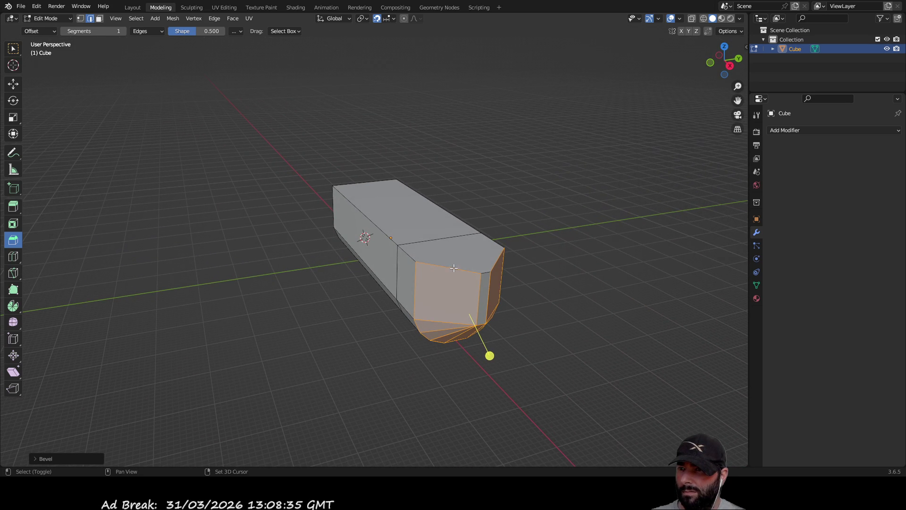
# Step: Try a Ctrl+B bevel on the narrow end side face, cancel it and undo the fan bevel
pyautogui.click(498, 272)
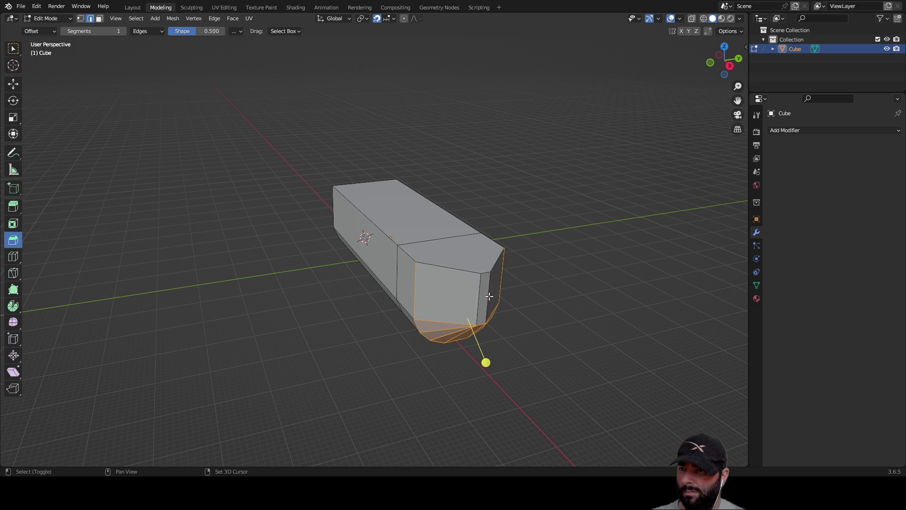
pyautogui.moveTo(538, 302)
pyautogui.mouseDown(button='middle')
pyautogui.moveTo(552, 281)
pyautogui.moveTo(508, 282)
pyautogui.moveTo(411, 308)
pyautogui.mouseUp(button='middle')
pyautogui.hotkey('ctrl', 'b')
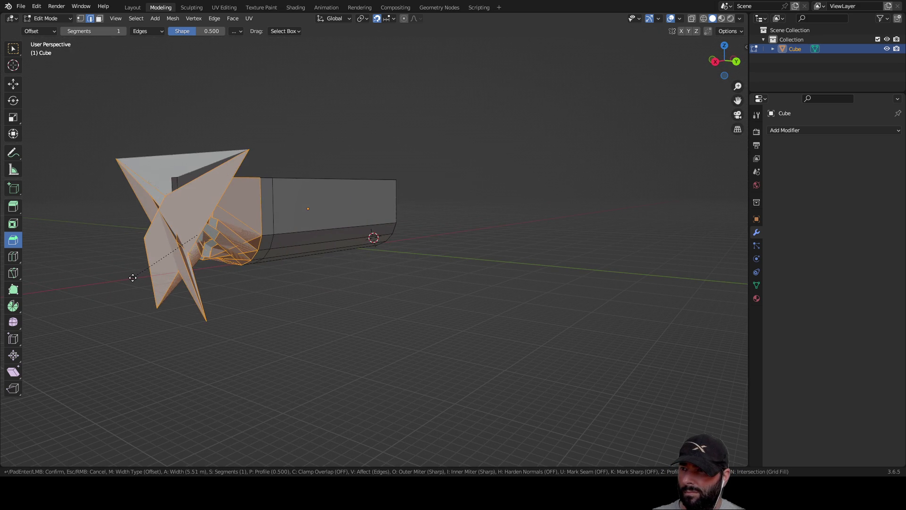
pyautogui.click(133, 278)
pyautogui.hotkey('ctrl', 'z')
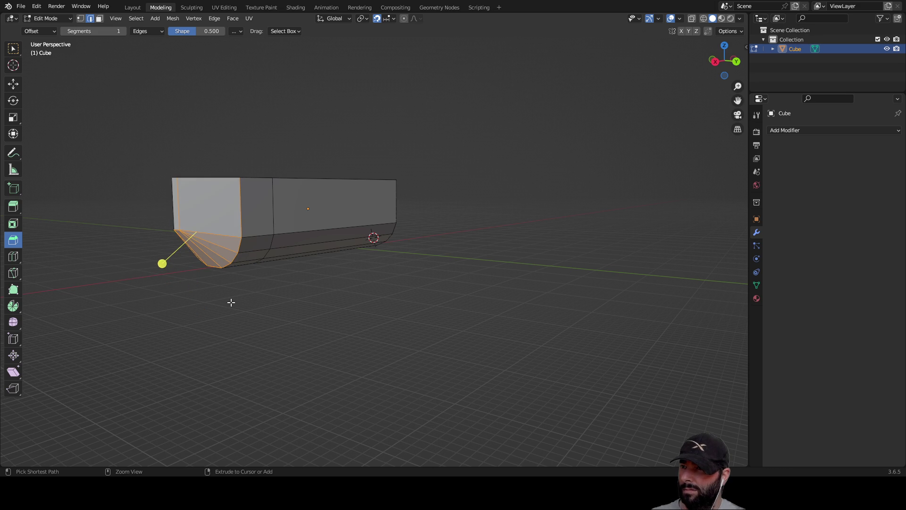
pyautogui.hotkey('ctrl', 'z')
pyautogui.moveTo(261, 285)
pyautogui.mouseDown(button='middle')
pyautogui.moveTo(216, 307)
pyautogui.moveTo(267, 297)
pyautogui.mouseUp(button='middle')
# Step: Restore the end face selection, then try two more end bevels and undo both
pyautogui.click(291, 306)
pyautogui.moveTo(318, 316)
pyautogui.mouseDown(button='middle')
pyautogui.moveTo(285, 318)
pyautogui.moveTo(316, 310)
pyautogui.mouseUp(button='middle')
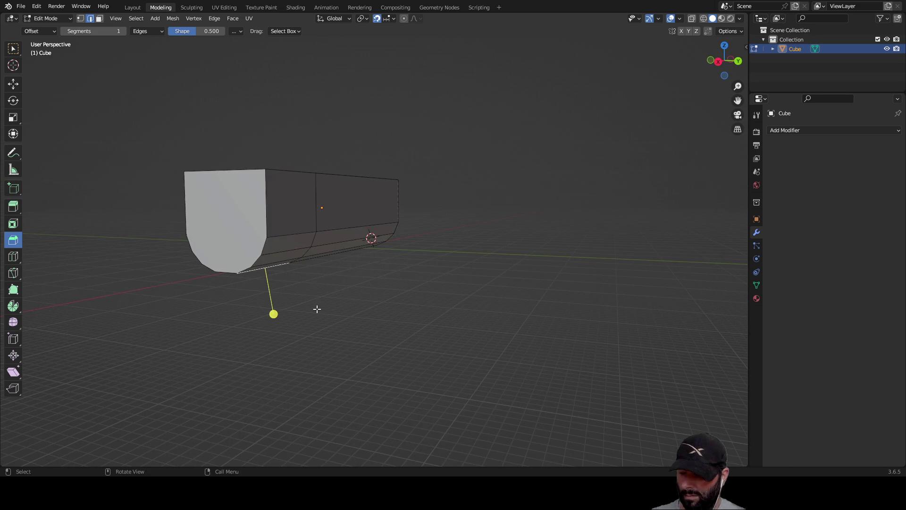
pyautogui.hotkey('ctrl', 'z')
pyautogui.hotkey('ctrl', 'z')
pyautogui.hotkey('ctrl', 'z')
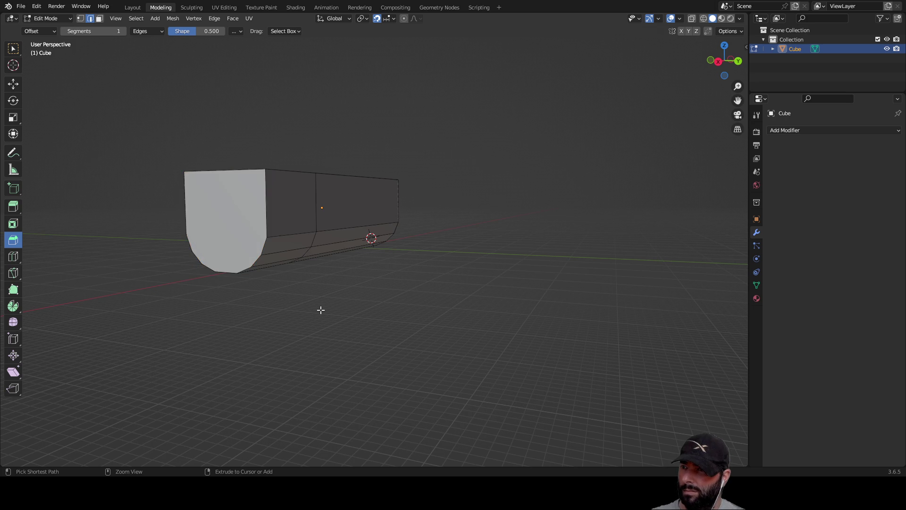
pyautogui.moveTo(330, 307); pyautogui.dragTo(299, 313, button='middle')
pyautogui.moveTo(170, 249)
pyautogui.mouseDown()
pyautogui.moveTo(131, 255)
pyautogui.moveTo(142, 269)
pyautogui.mouseUp()
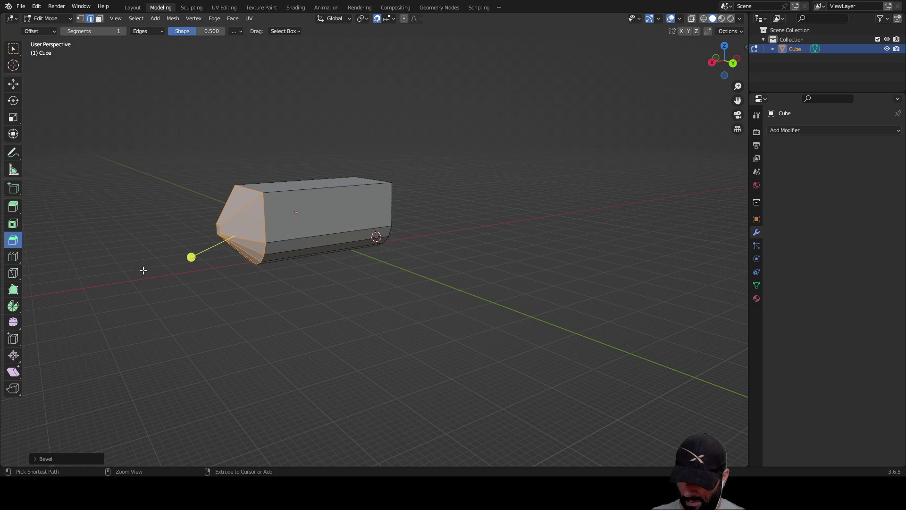
pyautogui.hotkey('ctrl', 'z')
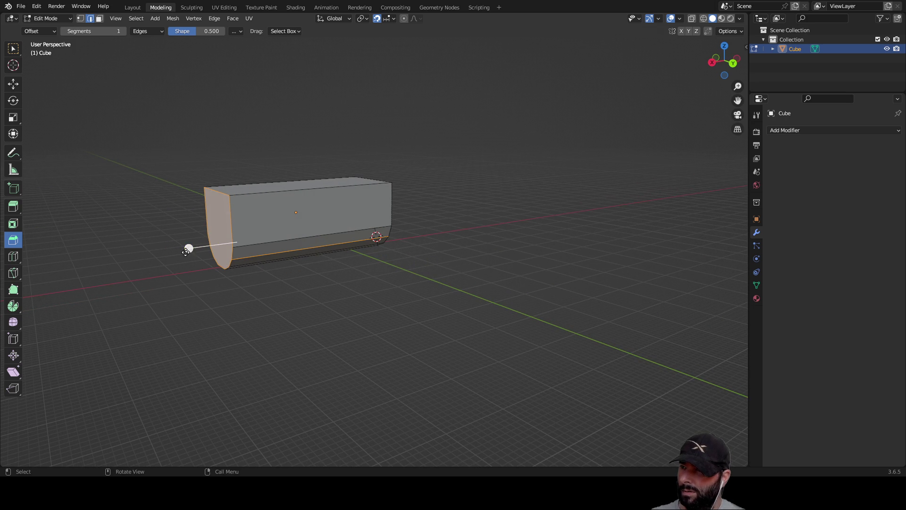
pyautogui.moveTo(187, 249)
pyautogui.mouseDown()
pyautogui.moveTo(146, 257)
pyautogui.moveTo(176, 282)
pyautogui.mouseUp()
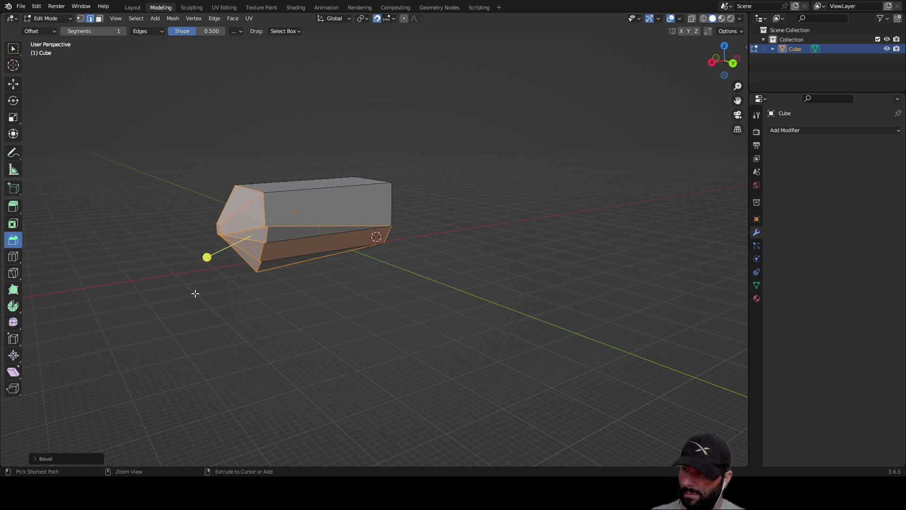
pyautogui.hotkey('ctrl', 'z')
pyautogui.hotkey('ctrl', 'z')
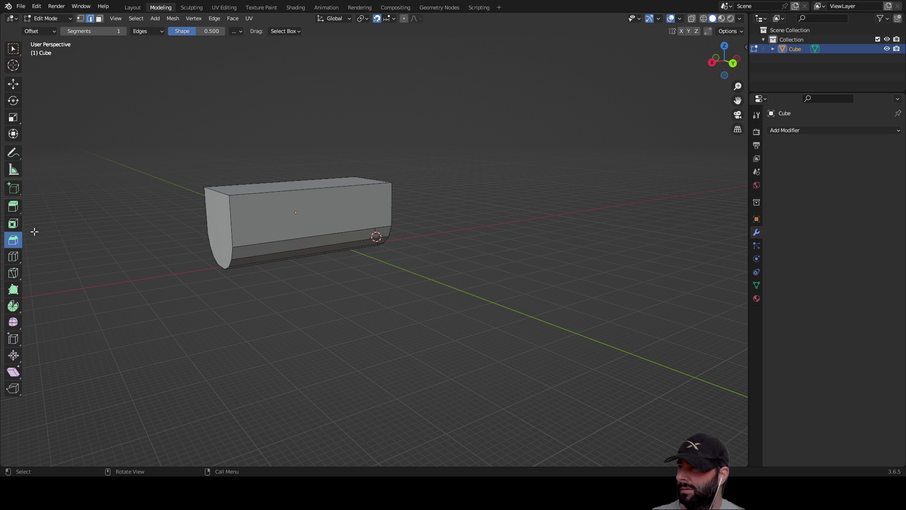
# Step: Extrude the rounded end face far out along its normal, about 101 m
pyautogui.click(14, 208)
pyautogui.moveTo(188, 299)
pyautogui.mouseDown(button='middle')
pyautogui.moveTo(307, 297)
pyautogui.moveTo(250, 287)
pyautogui.mouseUp(button='middle')
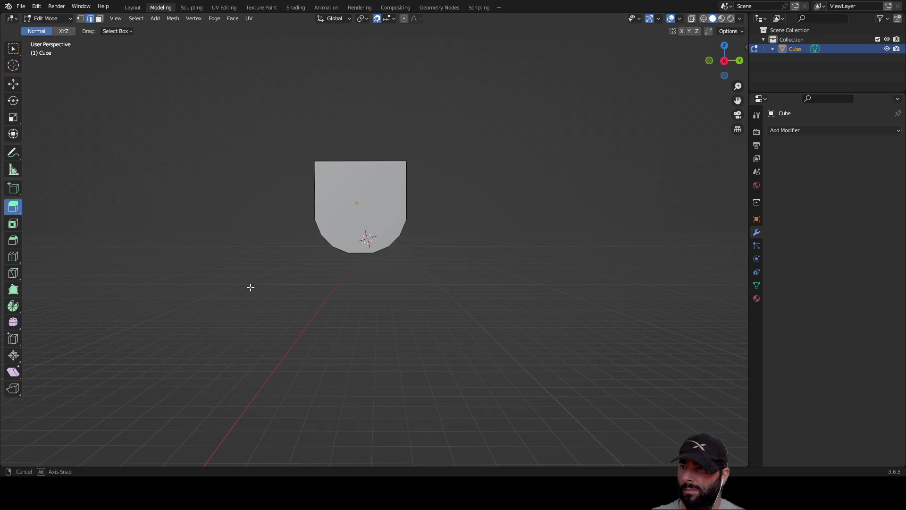
pyautogui.click(363, 219)
pyautogui.moveTo(443, 297)
pyautogui.mouseDown(button='middle')
pyautogui.moveTo(356, 301)
pyautogui.moveTo(485, 303)
pyautogui.moveTo(405, 299)
pyautogui.moveTo(399, 283)
pyautogui.moveTo(403, 300)
pyautogui.moveTo(276, 273)
pyautogui.mouseUp(button='middle')
pyautogui.scroll(-3, 277, 273)
pyautogui.moveTo(289, 251); pyautogui.dragTo(166, 273)
pyautogui.moveTo(273, 315)
pyautogui.mouseDown(button='middle')
pyautogui.moveTo(362, 302)
pyautogui.moveTo(384, 287)
pyautogui.moveTo(380, 296)
pyautogui.mouseUp(button='middle')
pyautogui.scroll(3, 381, 296)
# Step: Bevel the new end with the Bevel tool, then undo that bevel
pyautogui.click(12, 242)
pyautogui.moveTo(264, 264)
pyautogui.mouseDown(button='middle')
pyautogui.moveTo(319, 291)
pyautogui.moveTo(451, 327)
pyautogui.moveTo(463, 321)
pyautogui.moveTo(255, 325)
pyautogui.moveTo(204, 280)
pyautogui.mouseUp(button='middle')
pyautogui.moveTo(195, 277)
pyautogui.mouseDown()
pyautogui.moveTo(170, 291)
pyautogui.moveTo(183, 290)
pyautogui.mouseUp()
pyautogui.moveTo(183, 291)
pyautogui.mouseDown(button='middle')
pyautogui.moveTo(257, 293)
pyautogui.moveTo(251, 303)
pyautogui.moveTo(317, 307)
pyautogui.moveTo(317, 297)
pyautogui.moveTo(360, 305)
pyautogui.moveTo(333, 308)
pyautogui.mouseUp(button='middle')
pyautogui.hotkey('ctrl', 'z')
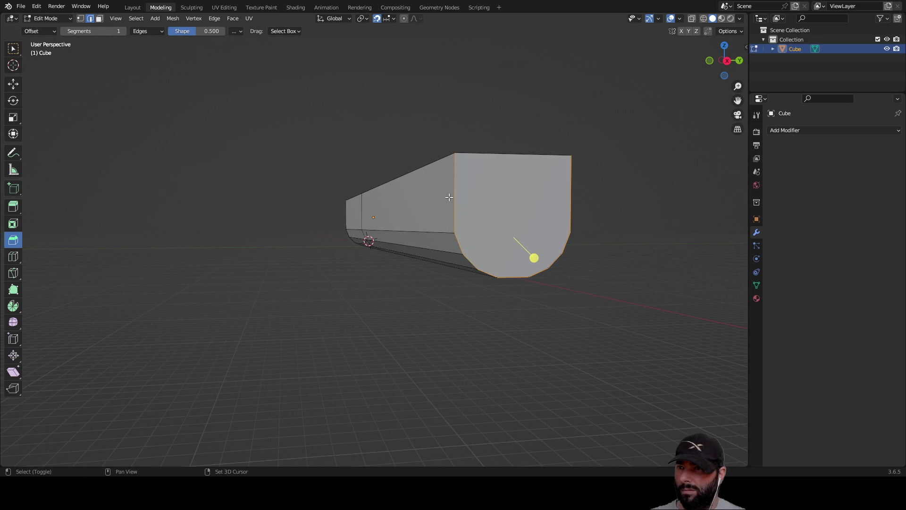
# Step: Bevel the end face's edges, then undo and redo through the recent bevel edits
pyautogui.moveTo(454, 192)
pyautogui.mouseDown(button='middle')
pyautogui.moveTo(449, 216)
pyautogui.moveTo(477, 224)
pyautogui.mouseUp(button='middle')
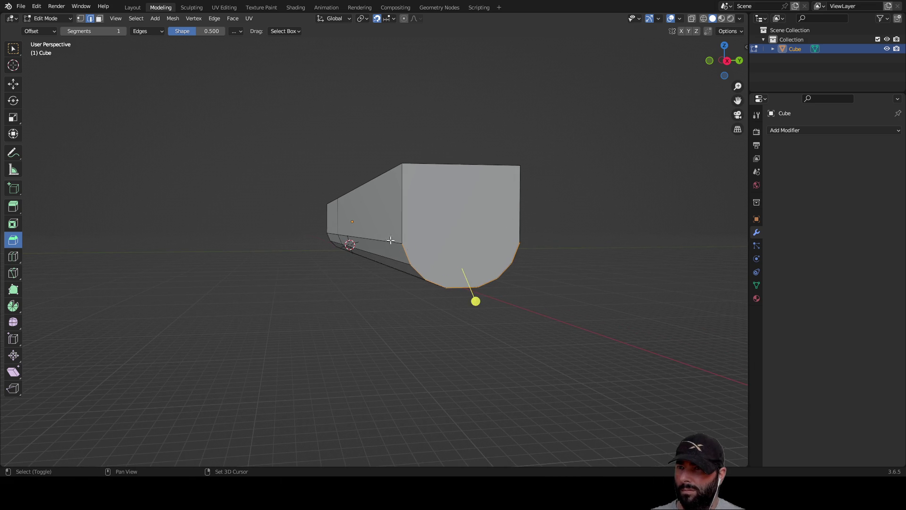
pyautogui.keyDown('shift'); pyautogui.moveTo(390, 240); pyautogui.dragTo(546, 272, button='middle'); pyautogui.keyUp('shift')
pyautogui.moveTo(606, 325)
pyautogui.mouseDown()
pyautogui.moveTo(618, 344)
pyautogui.moveTo(622, 395)
pyautogui.moveTo(618, 380)
pyautogui.mouseUp()
pyautogui.moveTo(619, 380)
pyautogui.mouseDown(button='middle')
pyautogui.moveTo(499, 374)
pyautogui.moveTo(513, 366)
pyautogui.moveTo(429, 376)
pyautogui.moveTo(338, 338)
pyautogui.moveTo(223, 328)
pyautogui.moveTo(243, 305)
pyautogui.moveTo(219, 313)
pyautogui.mouseUp(button='middle')
pyautogui.rightClick(284, 335)
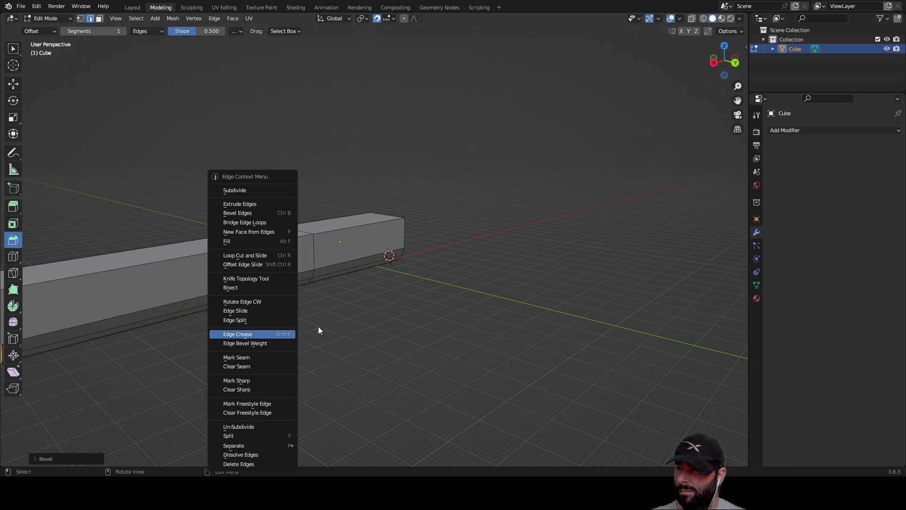
pyautogui.press('a')
pyautogui.moveTo(361, 335)
pyautogui.mouseDown(button='middle')
pyautogui.moveTo(396, 307)
pyautogui.moveTo(434, 301)
pyautogui.moveTo(436, 312)
pyautogui.mouseUp(button='middle')
pyautogui.hotkey('ctrl', 'z')
pyautogui.hotkey('ctrl', 'z')
pyautogui.hotkey('ctrl', 'z')
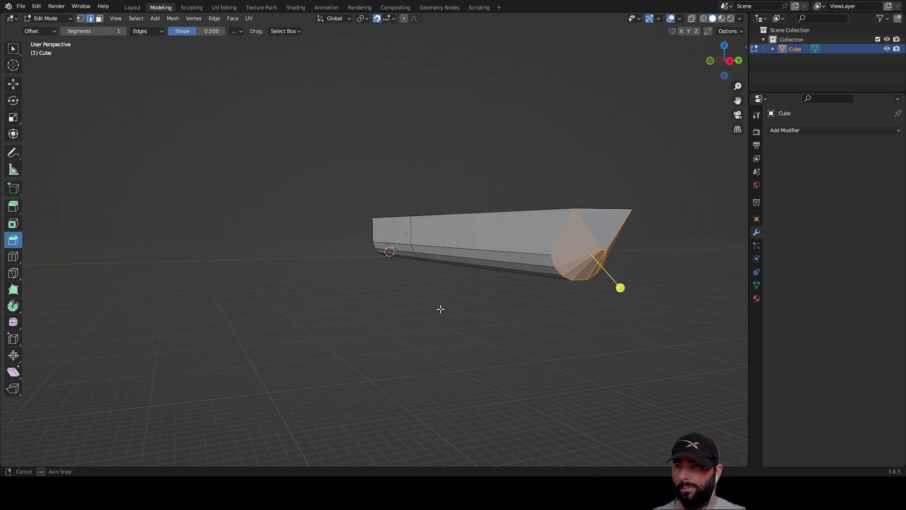
pyautogui.hotkey('ctrl', 'shift', 'z')
pyautogui.hotkey('ctrl', 'shift', 'z')
pyautogui.hotkey('ctrl', 'z')
pyautogui.hotkey('ctrl', 'z')
pyautogui.hotkey('ctrl', 'shift', 'z')
# Step: Deselect the diagonal bow edge and bevel the remaining lower bow edges
pyautogui.moveTo(468, 325)
pyautogui.mouseDown(button='middle')
pyautogui.moveTo(497, 326)
pyautogui.moveTo(479, 327)
pyautogui.mouseUp(button='middle')
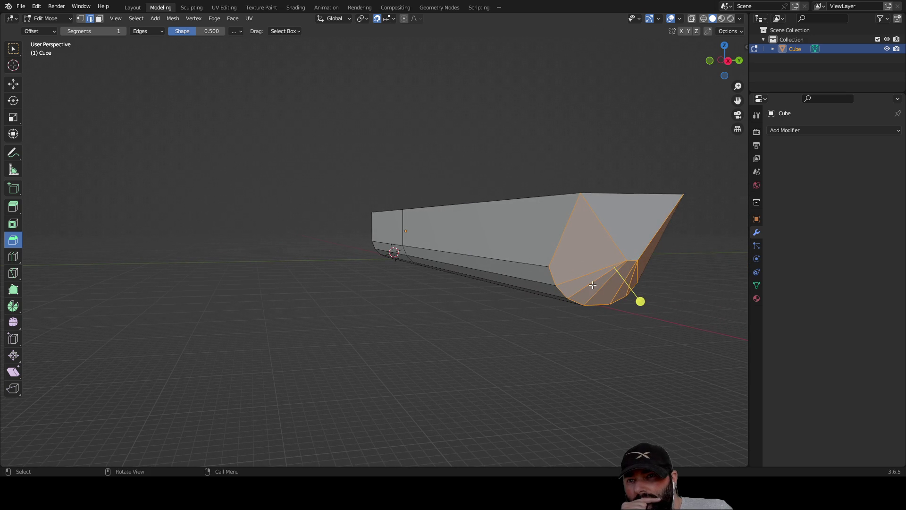
pyautogui.moveTo(600, 222); pyautogui.dragTo(587, 234, button='middle')
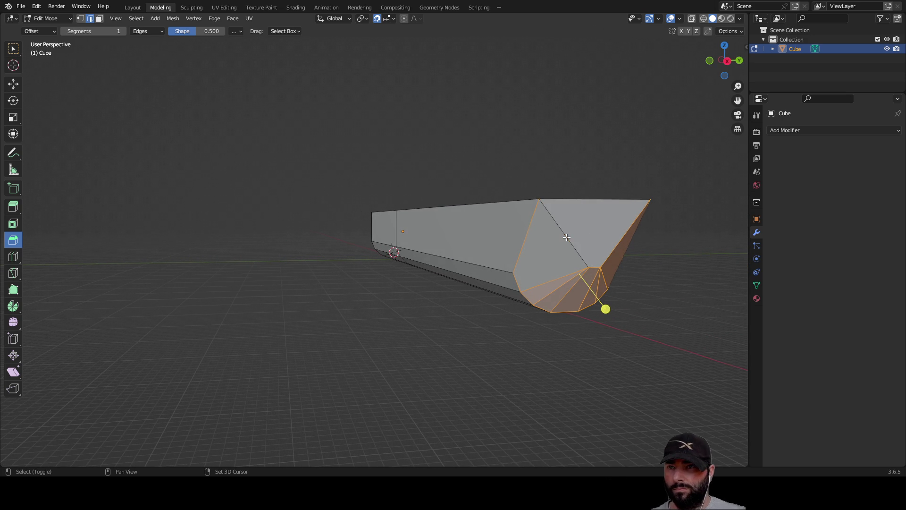
pyautogui.moveTo(593, 255); pyautogui.dragTo(531, 254, button='middle')
pyautogui.keyDown('shift'); pyautogui.click(457, 235); pyautogui.keyUp('shift')
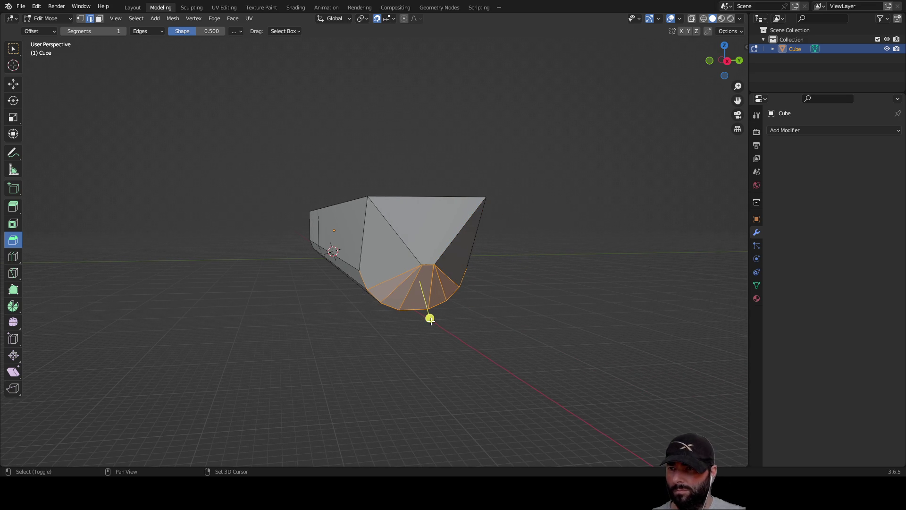
pyautogui.moveTo(429, 318)
pyautogui.mouseDown()
pyautogui.moveTo(430, 330)
pyautogui.moveTo(430, 304)
pyautogui.moveTo(429, 327)
pyautogui.mouseUp()
pyautogui.moveTo(429, 327)
pyautogui.mouseDown(button='middle')
pyautogui.moveTo(467, 350)
pyautogui.moveTo(443, 347)
pyautogui.mouseUp(button='middle')
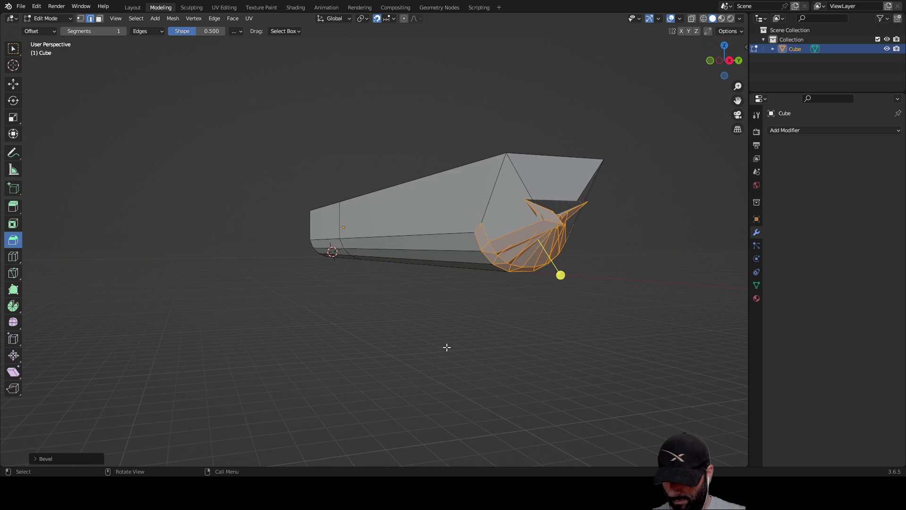
# Step: Undo the overlapping bevel and re-bevel the selected edges, adjusting the segment count
pyautogui.hotkey('ctrl', 'z')
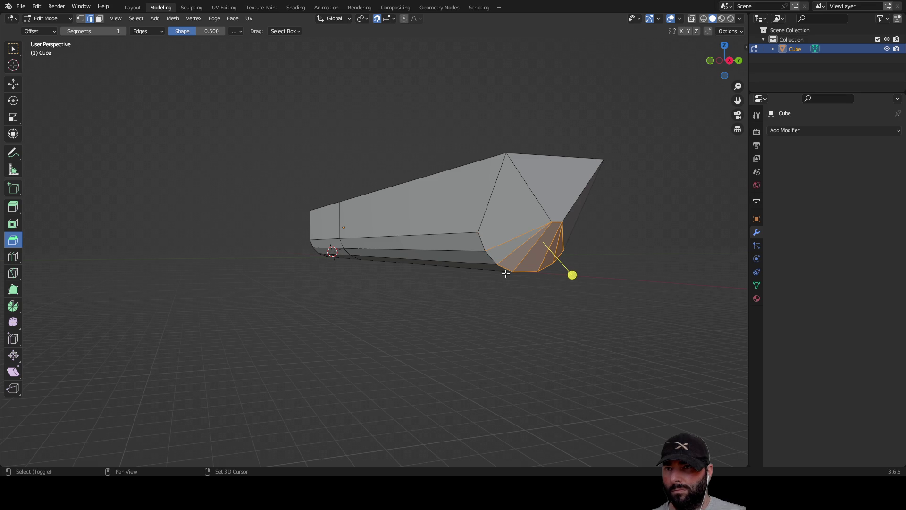
pyautogui.keyDown('shift'); pyautogui.moveTo(526, 271); pyautogui.dragTo(440, 276, button='middle'); pyautogui.keyUp('shift')
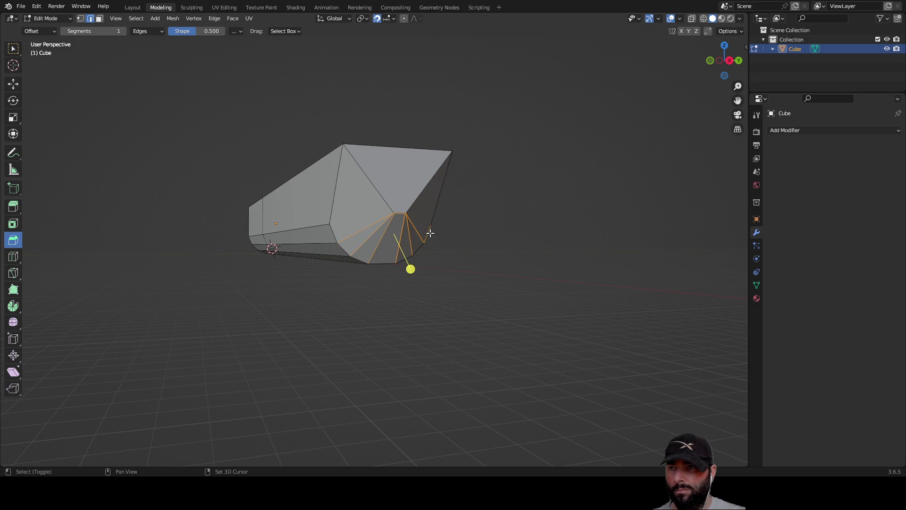
pyautogui.moveTo(402, 270)
pyautogui.mouseDown()
pyautogui.moveTo(406, 290)
pyautogui.moveTo(396, 263)
pyautogui.moveTo(398, 283)
pyautogui.moveTo(399, 270)
pyautogui.mouseUp()
pyautogui.scroll(5, 401, 222)
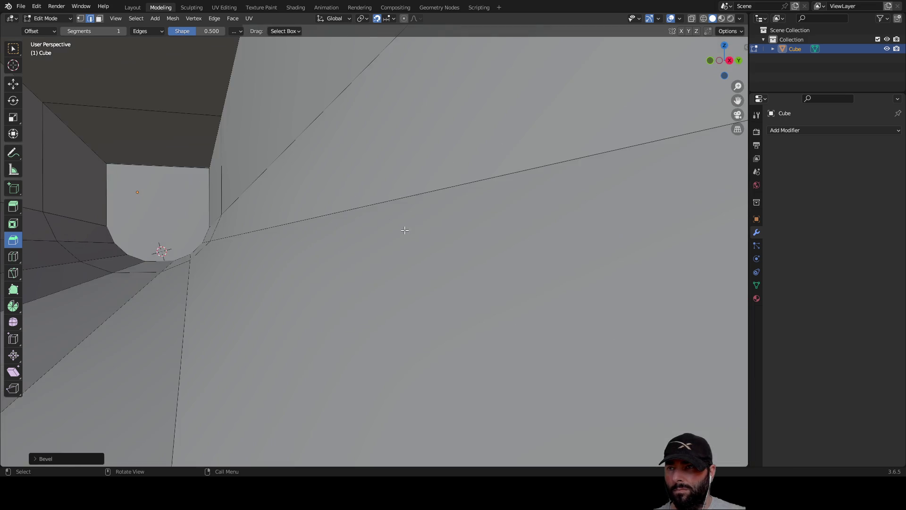
pyautogui.scroll(-4, 398, 234)
pyautogui.moveTo(398, 235); pyautogui.dragTo(405, 228, button='middle')
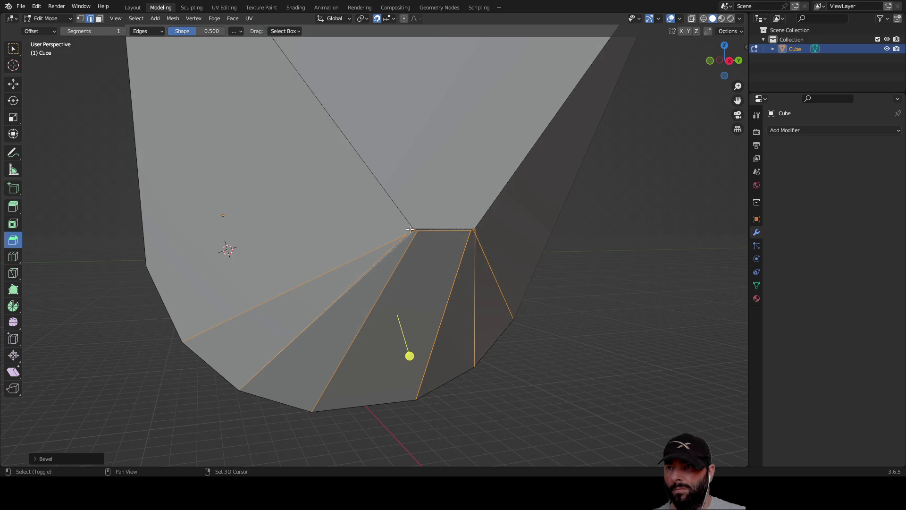
# Step: Deselect the bow's top edge, widen the bevel with more segments, then undo the long extrusion
pyautogui.keyDown('shift'); pyautogui.click(442, 230); pyautogui.keyUp('shift')
pyautogui.moveTo(409, 354)
pyautogui.mouseDown()
pyautogui.moveTo(414, 380)
pyautogui.moveTo(398, 347)
pyautogui.moveTo(402, 383)
pyautogui.mouseUp()
pyautogui.moveTo(471, 384)
pyautogui.mouseDown(button='middle')
pyautogui.moveTo(516, 371)
pyautogui.moveTo(495, 374)
pyautogui.moveTo(497, 348)
pyautogui.moveTo(506, 349)
pyautogui.mouseUp(button='middle')
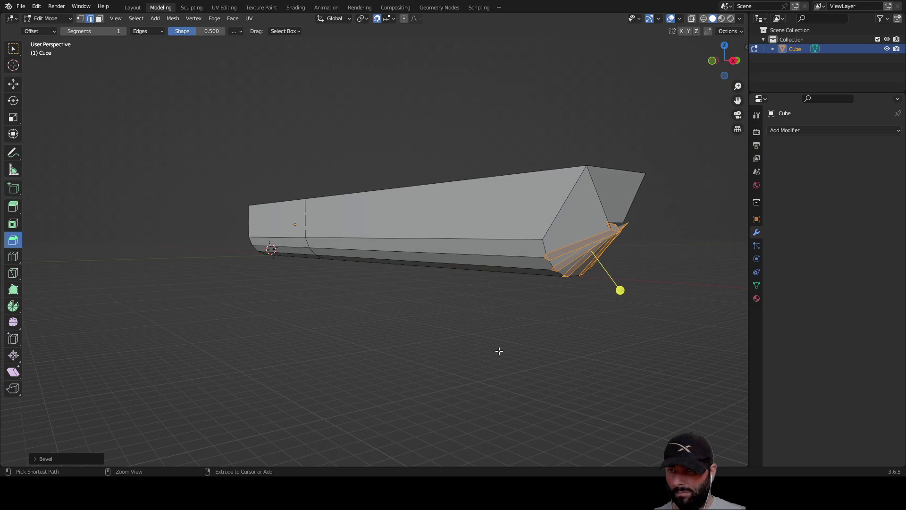
pyautogui.moveTo(499, 350); pyautogui.dragTo(519, 351)
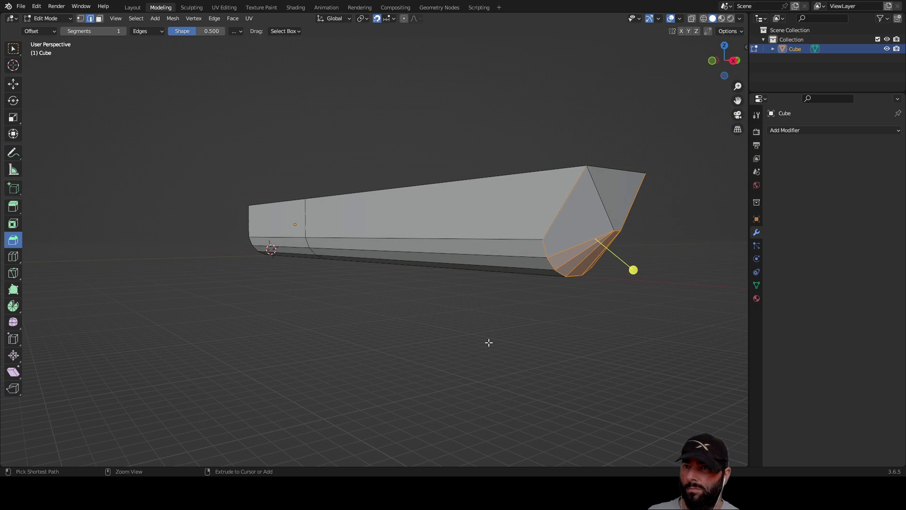
pyautogui.scroll(3, 488, 342)
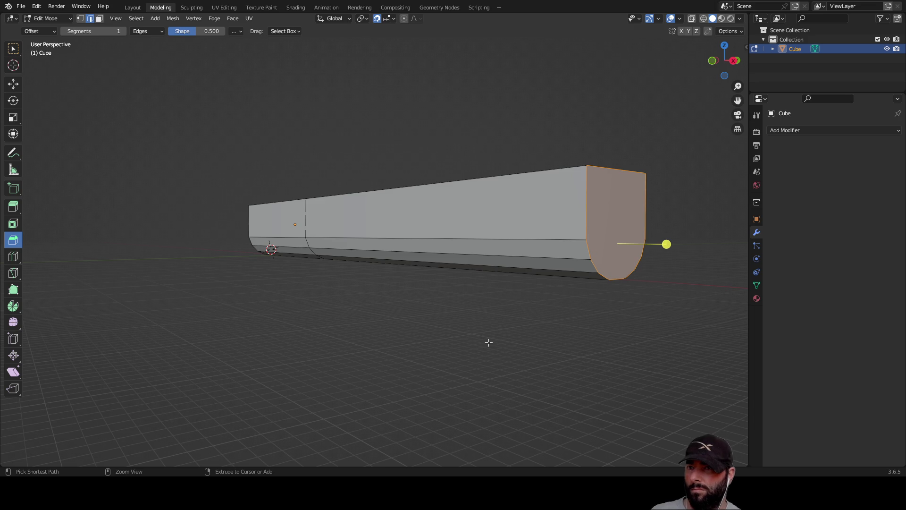
pyautogui.hotkey('ctrl', 'z')
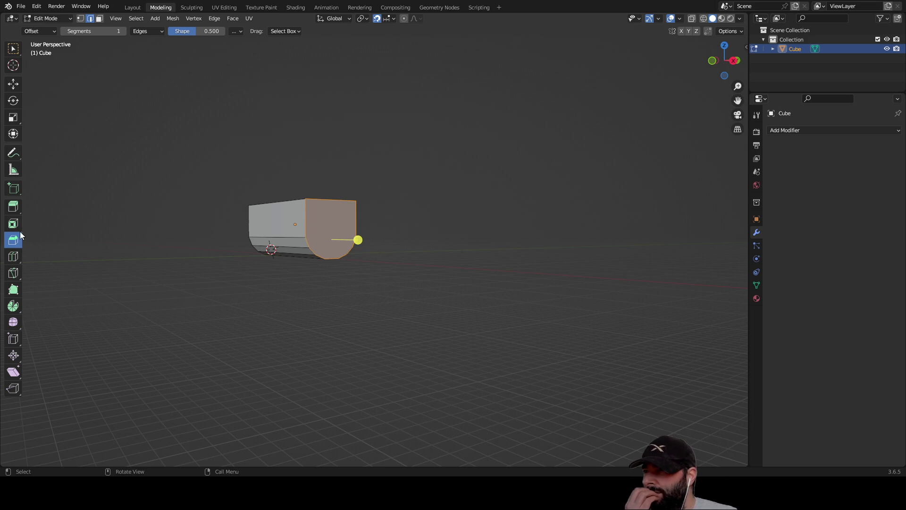
# Step: Extrude the rounded end face along its normal into a long bar
pyautogui.click(14, 211)
pyautogui.moveTo(283, 291); pyautogui.dragTo(445, 285, button='middle')
pyautogui.moveTo(441, 257)
pyautogui.mouseDown()
pyautogui.moveTo(601, 288)
pyautogui.moveTo(585, 286)
pyautogui.mouseUp()
pyautogui.click(400, 312)
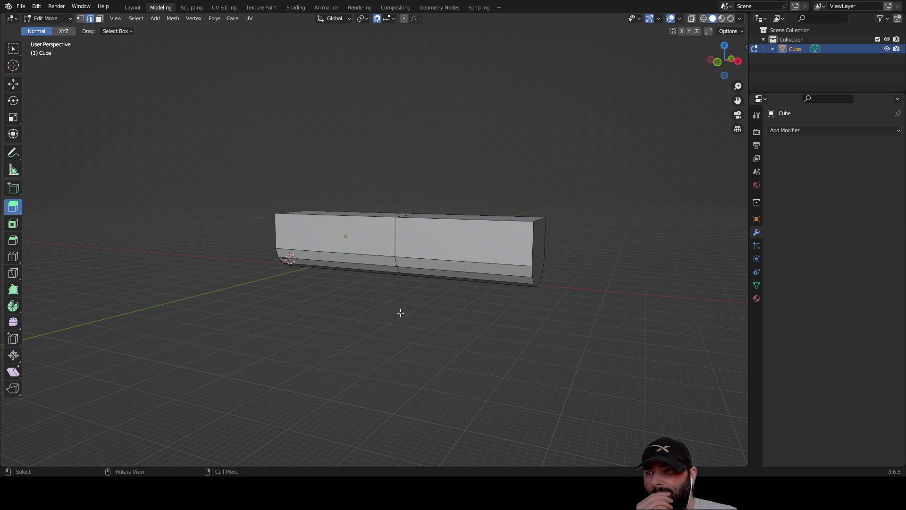
# Step: Add a horizontal edge loop running along the bar
pyautogui.click(13, 257)
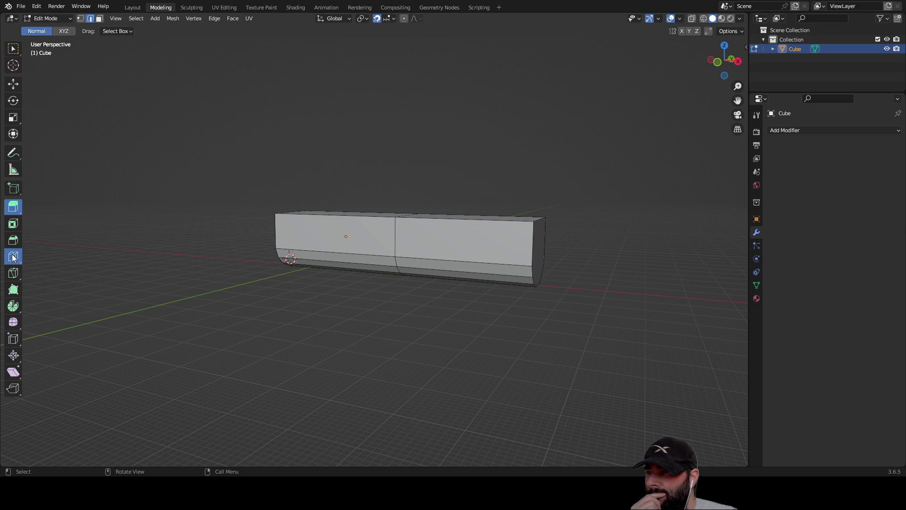
pyautogui.click(274, 229)
pyautogui.moveTo(526, 353)
pyautogui.mouseDown(button='middle')
pyautogui.moveTo(107, 339)
pyautogui.moveTo(172, 344)
pyautogui.moveTo(253, 333)
pyautogui.mouseUp(button='middle')
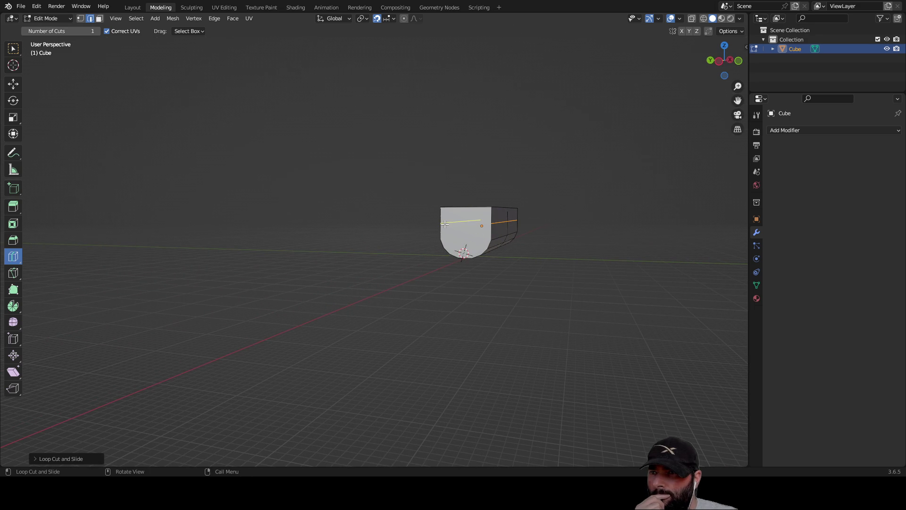
pyautogui.moveTo(323, 292); pyautogui.dragTo(614, 309, button='middle')
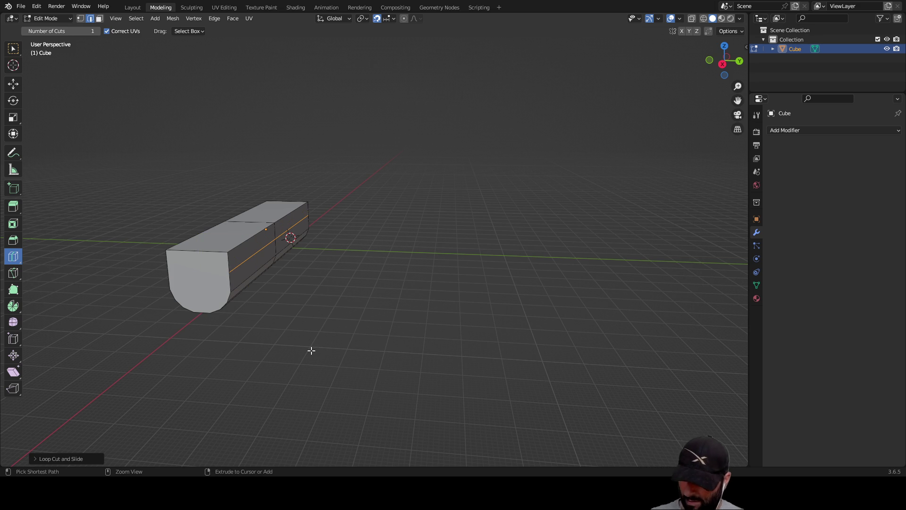
pyautogui.moveTo(333, 346); pyautogui.dragTo(408, 307, button='middle')
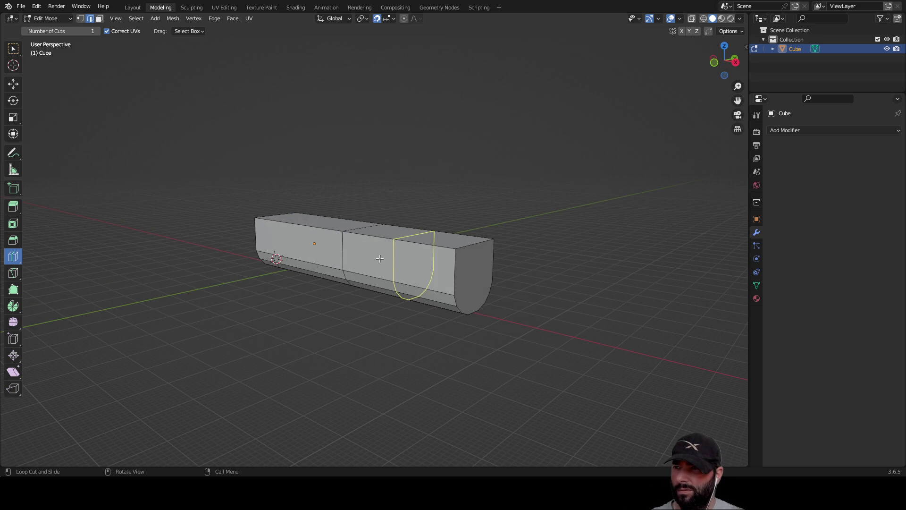
# Step: Place a cross loop on the bar and slide it near the bar's end
pyautogui.click(331, 246)
pyautogui.moveTo(367, 257); pyautogui.dragTo(310, 249)
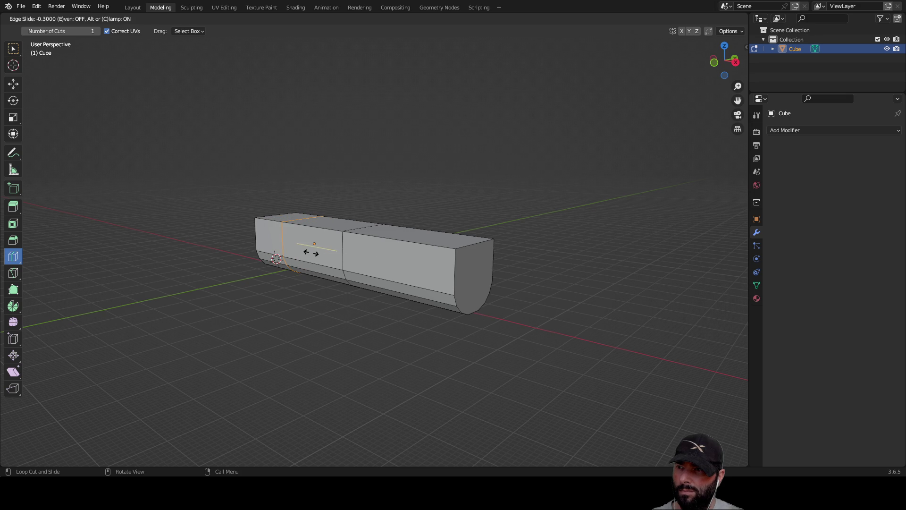
pyautogui.click(311, 252)
pyautogui.moveTo(359, 353)
pyautogui.mouseDown(button='middle')
pyautogui.moveTo(558, 368)
pyautogui.moveTo(445, 367)
pyautogui.mouseUp(button='middle')
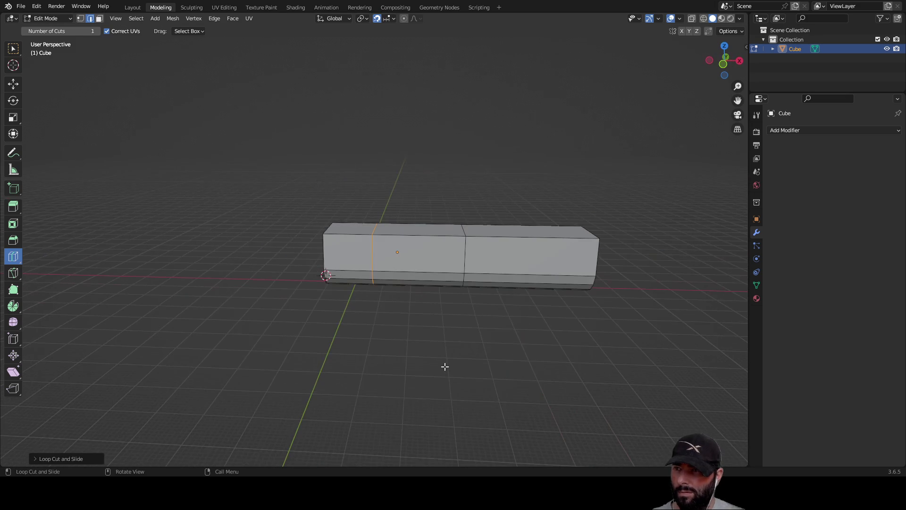
pyautogui.moveTo(488, 348); pyautogui.dragTo(469, 341, button='middle')
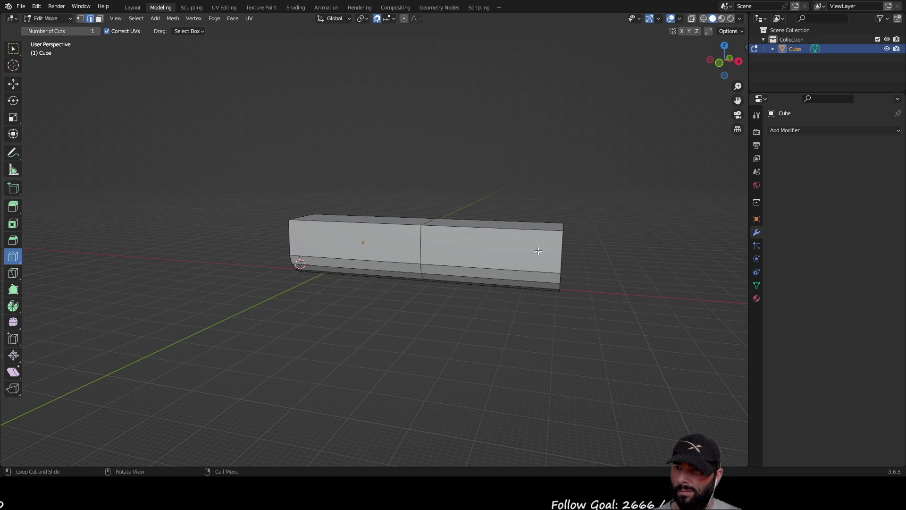
pyautogui.moveTo(540, 253); pyautogui.dragTo(486, 255, button='middle')
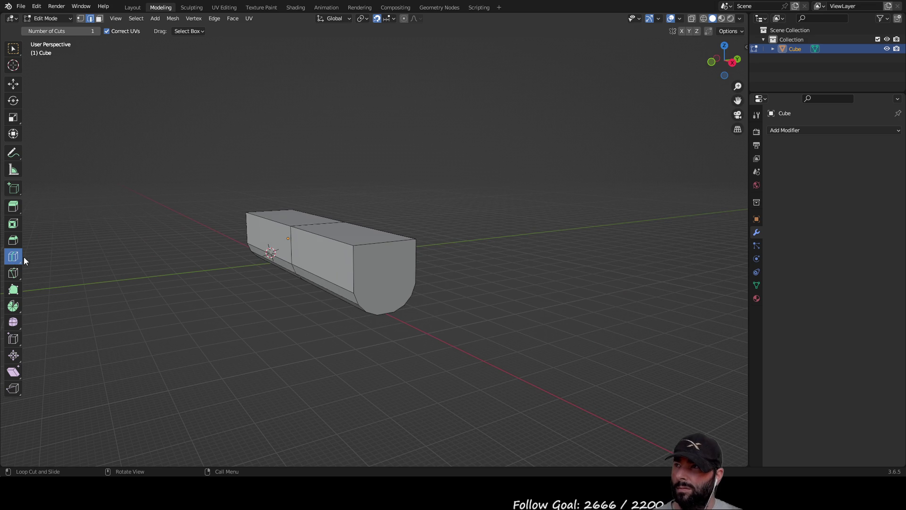
# Step: In vertex select, undo the trial loop cuts and slide one lengthwise loop along the bar's sides
pyautogui.click(79, 19)
pyautogui.moveTo(222, 221)
pyautogui.mouseDown(button='middle')
pyautogui.moveTo(270, 276)
pyautogui.moveTo(462, 260)
pyautogui.moveTo(378, 357)
pyautogui.moveTo(453, 352)
pyautogui.moveTo(356, 339)
pyautogui.moveTo(289, 344)
pyautogui.moveTo(333, 290)
pyautogui.mouseUp(button='middle')
pyautogui.click(478, 245)
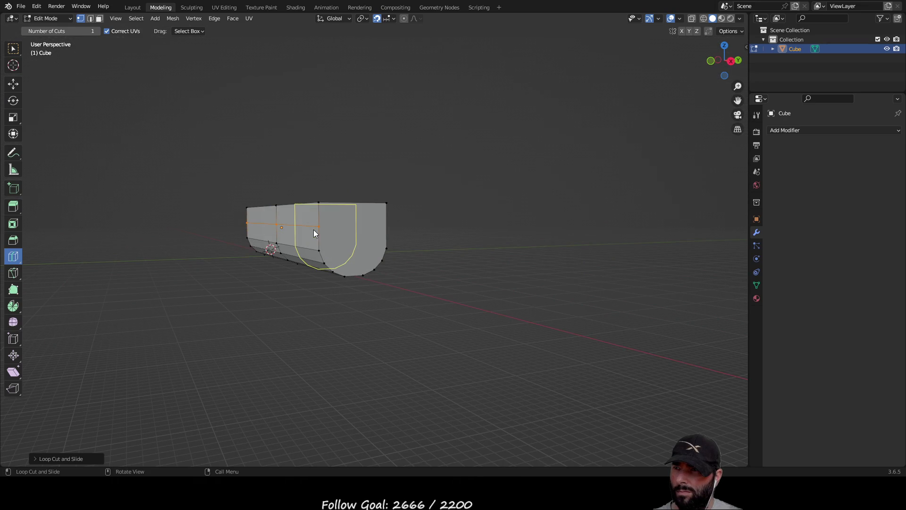
pyautogui.moveTo(313, 228)
pyautogui.mouseDown(button='middle')
pyautogui.moveTo(368, 310)
pyautogui.moveTo(485, 304)
pyautogui.moveTo(474, 288)
pyautogui.mouseUp(button='middle')
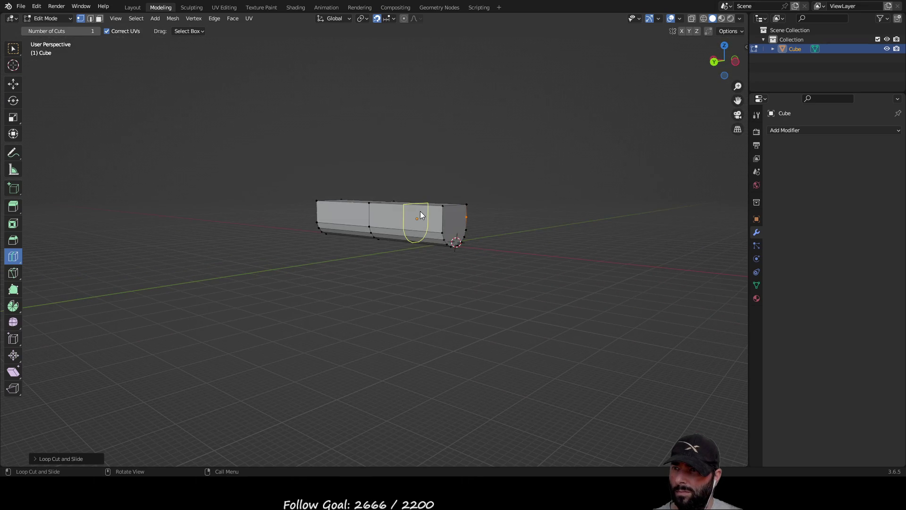
pyautogui.hotkey('ctrl', 'z')
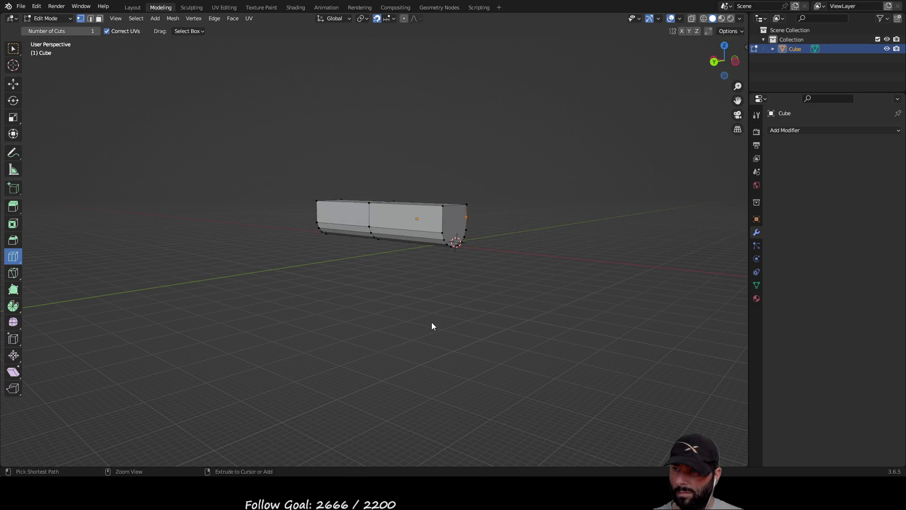
pyautogui.click(389, 214)
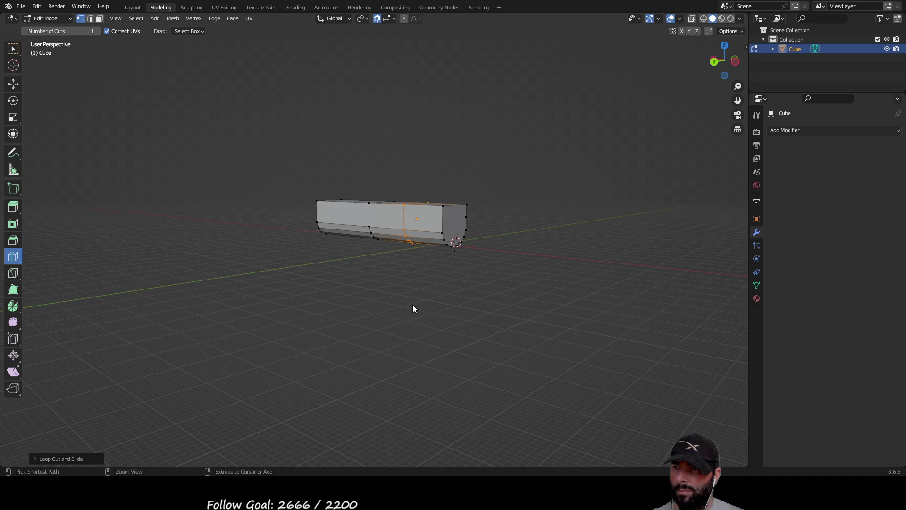
pyautogui.hotkey('ctrl', 'z')
pyautogui.moveTo(425, 307)
pyautogui.mouseDown(button='middle')
pyautogui.moveTo(376, 307)
pyautogui.moveTo(406, 296)
pyautogui.moveTo(425, 342)
pyautogui.mouseUp(button='middle')
pyautogui.scroll(3, 376, 308)
pyautogui.hotkey('ctrl', 'z')
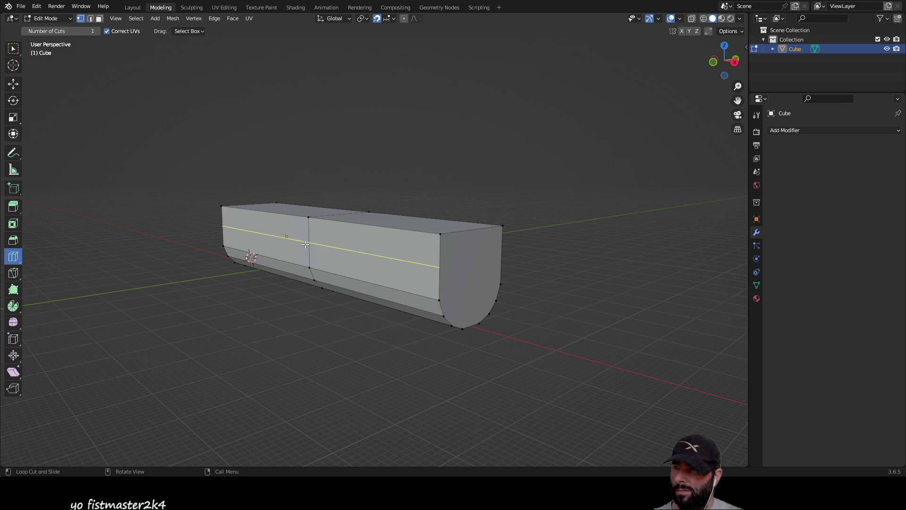
pyautogui.moveTo(303, 242)
pyautogui.mouseDown()
pyautogui.moveTo(414, 239)
pyautogui.moveTo(471, 219)
pyautogui.moveTo(459, 269)
pyautogui.moveTo(462, 222)
pyautogui.moveTo(460, 256)
pyautogui.mouseUp()
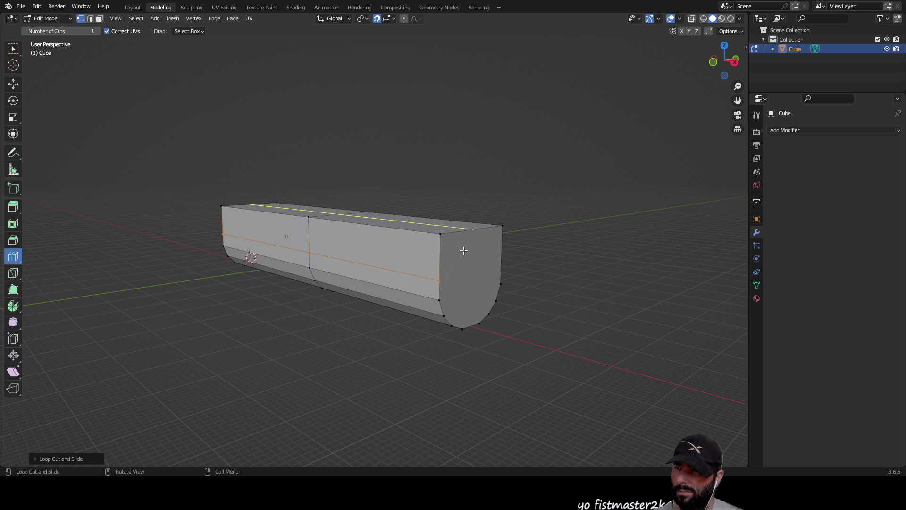
pyautogui.moveTo(439, 338)
pyautogui.mouseDown(button='middle')
pyautogui.moveTo(580, 320)
pyautogui.moveTo(465, 327)
pyautogui.moveTo(316, 318)
pyautogui.moveTo(544, 315)
pyautogui.moveTo(528, 316)
pyautogui.mouseUp(button='middle')
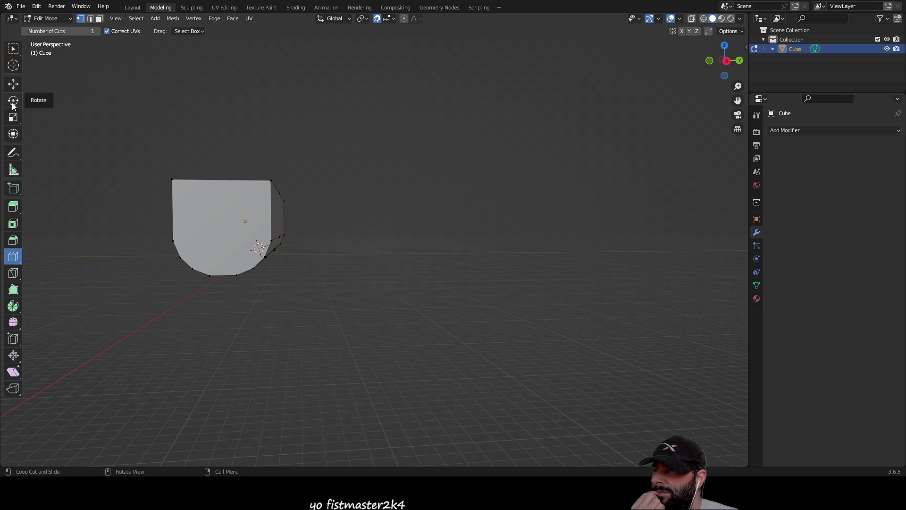
# Step: Start a Knife cut at the end face's edge vertices
pyautogui.click(13, 278)
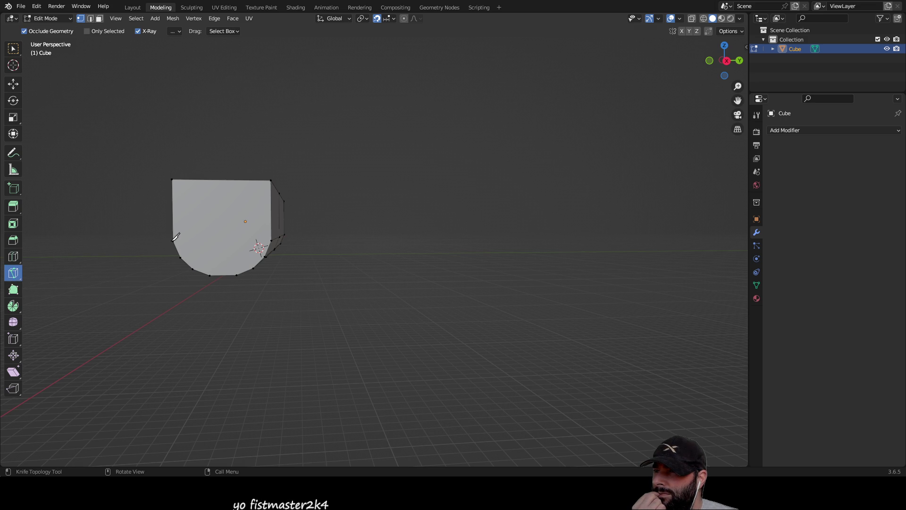
pyautogui.moveTo(301, 305)
pyautogui.mouseDown(button='middle')
pyautogui.moveTo(329, 303)
pyautogui.moveTo(359, 261)
pyautogui.mouseUp(button='middle')
pyautogui.scroll(5, 368, 241)
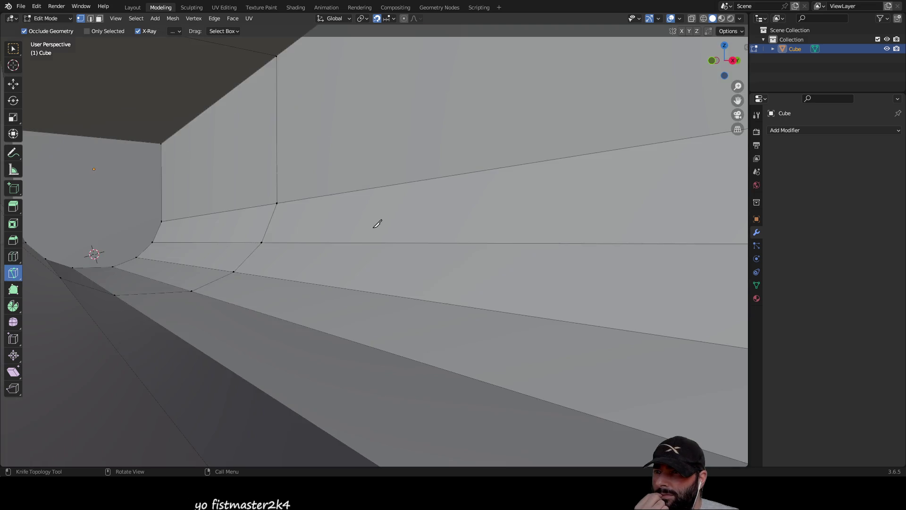
pyautogui.scroll(-3, 359, 208)
pyautogui.click(330, 143)
pyautogui.moveTo(556, 265)
pyautogui.mouseDown(button='middle')
pyautogui.moveTo(507, 269)
pyautogui.moveTo(536, 269)
pyautogui.mouseUp(button='middle')
pyautogui.click(181, 236)
pyautogui.scroll(-5, 392, 292)
pyautogui.scroll(3, 396, 295)
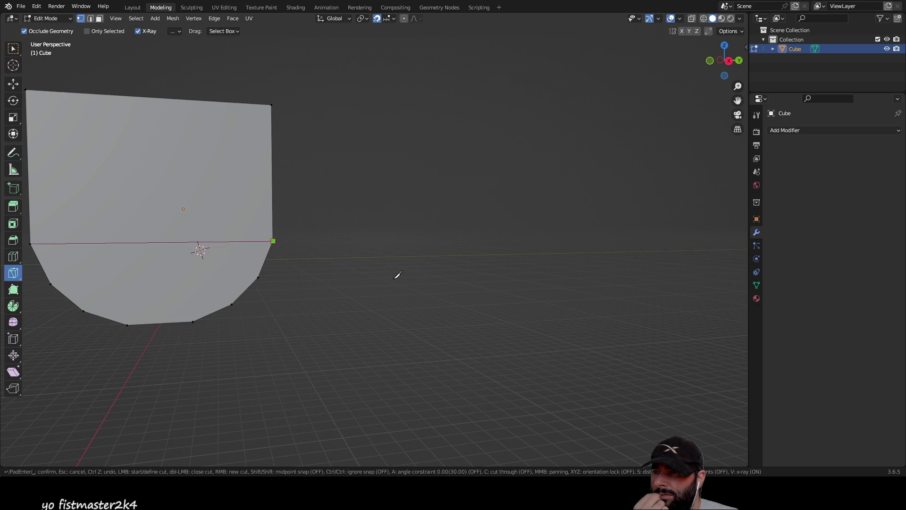
pyautogui.moveTo(339, 324)
pyautogui.mouseDown(button='middle')
pyautogui.moveTo(459, 327)
pyautogui.moveTo(493, 304)
pyautogui.mouseUp(button='middle')
# Step: Draw the knife line from the left edge vertex to the right edge vertex across the end face
pyautogui.click(499, 230)
pyautogui.click(641, 232)
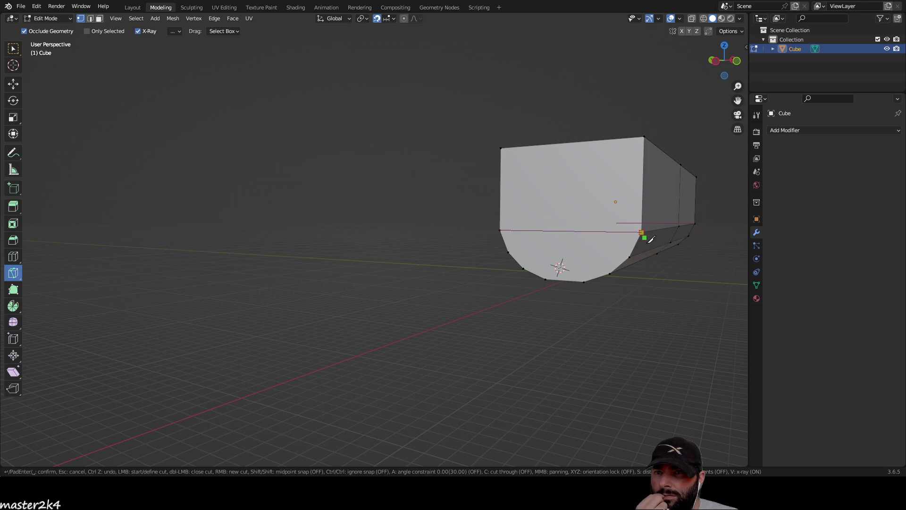
pyautogui.moveTo(658, 334)
pyautogui.mouseDown(button='middle')
pyautogui.moveTo(457, 323)
pyautogui.moveTo(420, 376)
pyautogui.moveTo(291, 376)
pyautogui.moveTo(219, 349)
pyautogui.moveTo(217, 335)
pyautogui.moveTo(285, 323)
pyautogui.mouseUp(button='middle')
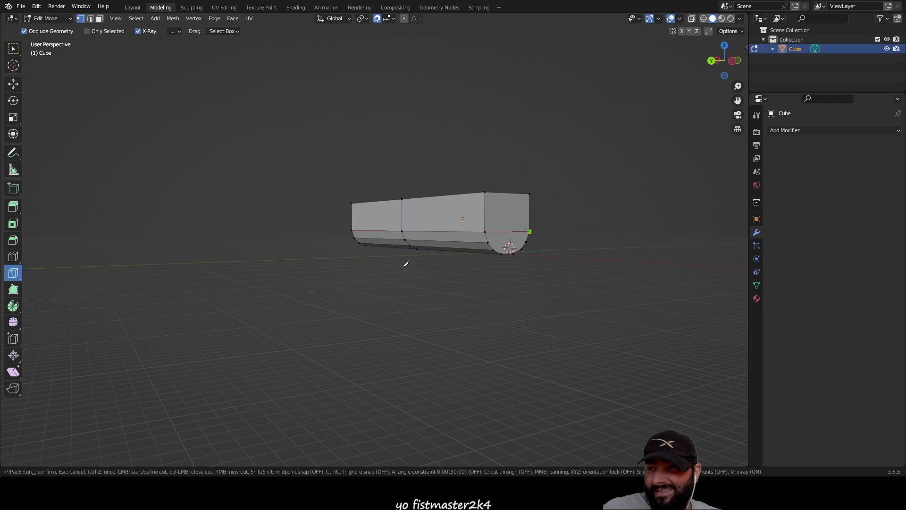
pyautogui.moveTo(281, 317)
pyautogui.mouseDown(button='middle')
pyautogui.moveTo(453, 313)
pyautogui.moveTo(615, 334)
pyautogui.moveTo(518, 322)
pyautogui.moveTo(663, 319)
pyautogui.mouseUp(button='middle')
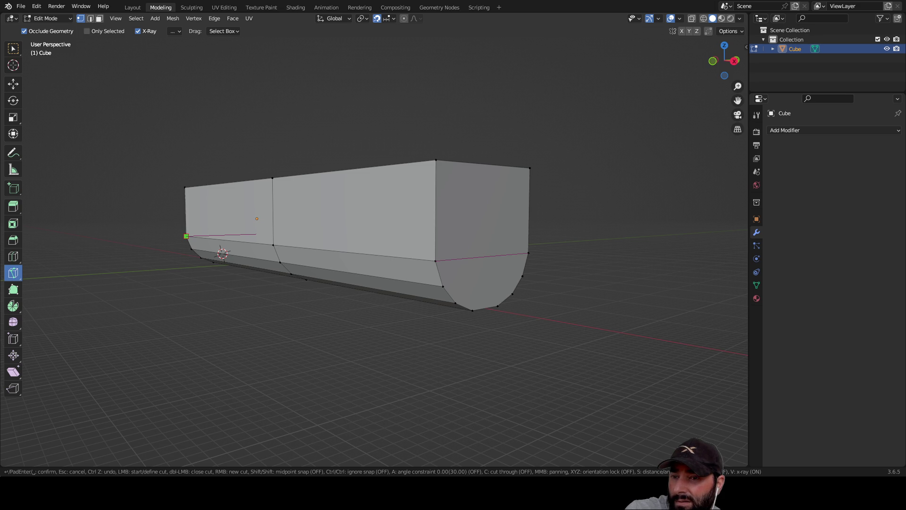
# Step: Orbit around the rounded end from several angles, then cancel the unfinished knife cut with Esc
pyautogui.scroll(-3, 415, 281)
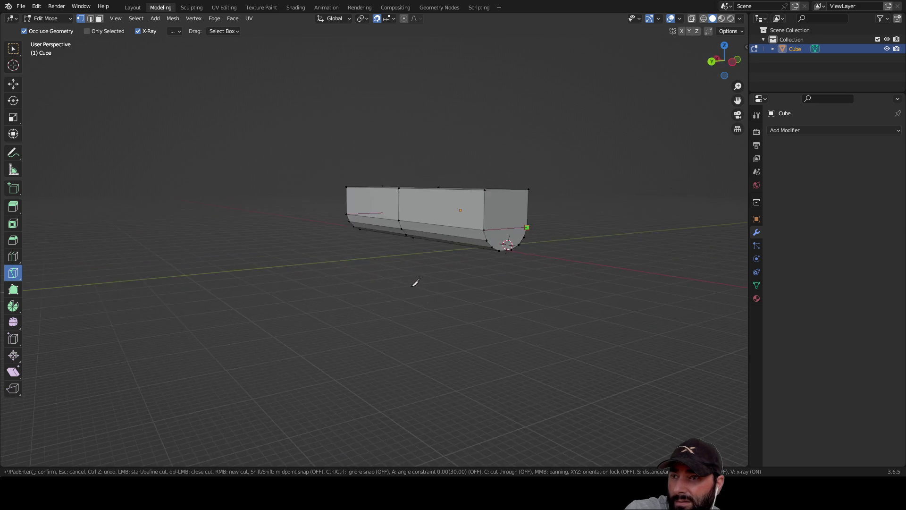
pyautogui.moveTo(414, 282); pyautogui.dragTo(318, 295, button='middle')
pyautogui.scroll(5, 317, 296)
pyautogui.moveTo(465, 263)
pyautogui.mouseDown(button='middle')
pyautogui.moveTo(449, 248)
pyautogui.moveTo(414, 243)
pyautogui.mouseUp(button='middle')
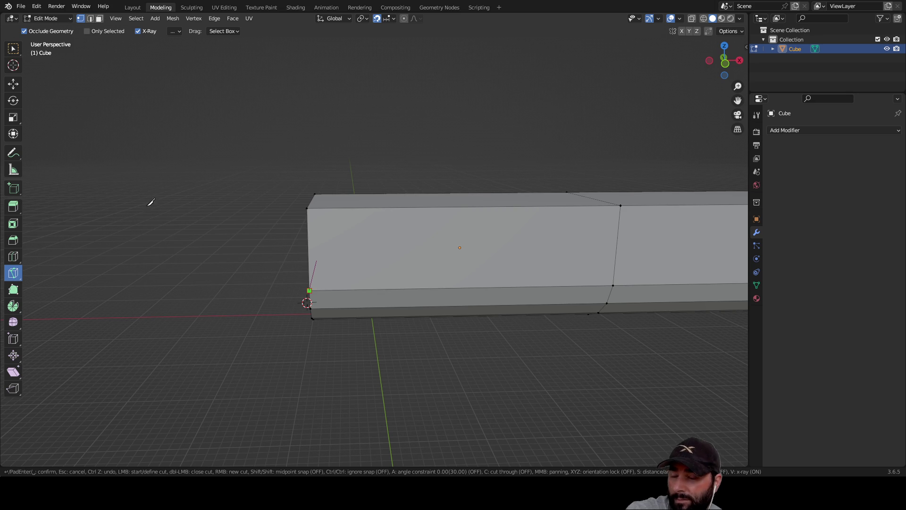
pyautogui.moveTo(235, 304); pyautogui.dragTo(230, 313, button='middle')
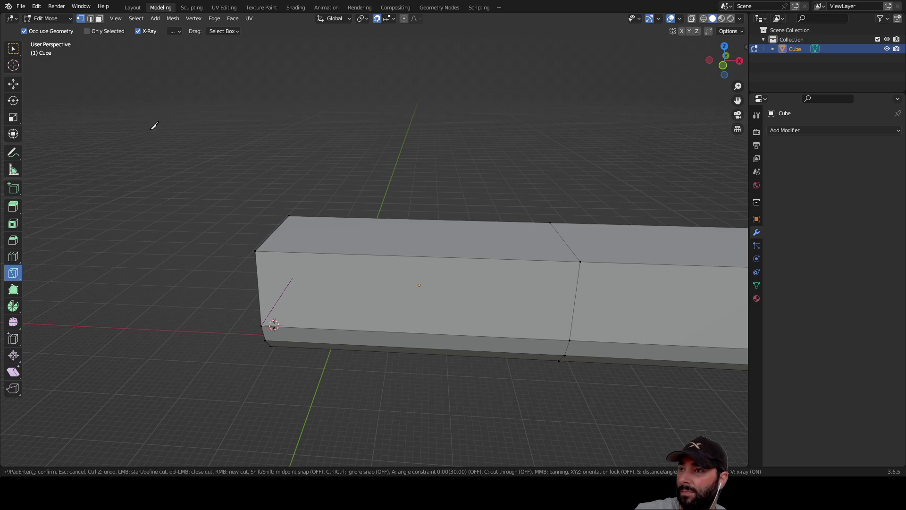
pyautogui.moveTo(155, 125); pyautogui.dragTo(216, 139, button='middle')
pyautogui.moveTo(326, 149)
pyautogui.mouseDown(button='middle')
pyautogui.moveTo(338, 131)
pyautogui.moveTo(400, 158)
pyautogui.mouseUp(button='middle')
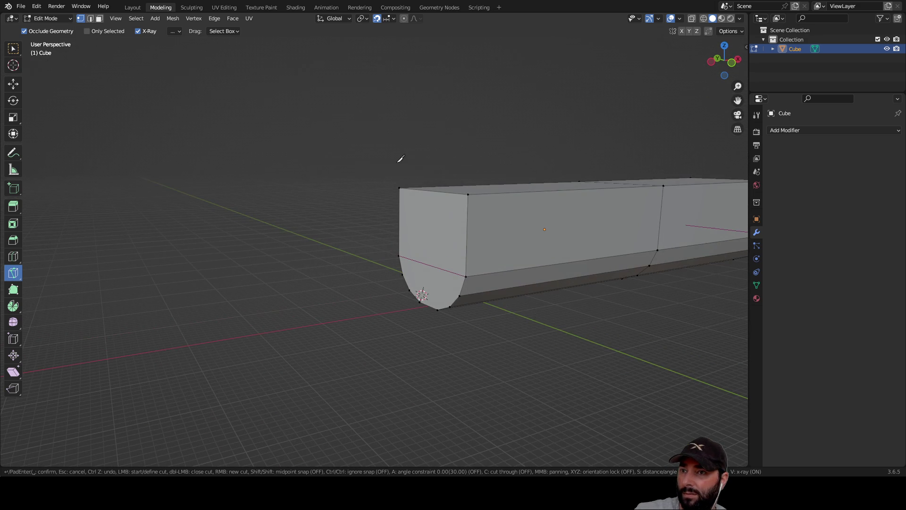
pyautogui.moveTo(378, 215)
pyautogui.mouseDown(button='middle')
pyautogui.moveTo(297, 178)
pyautogui.moveTo(243, 181)
pyautogui.mouseUp(button='middle')
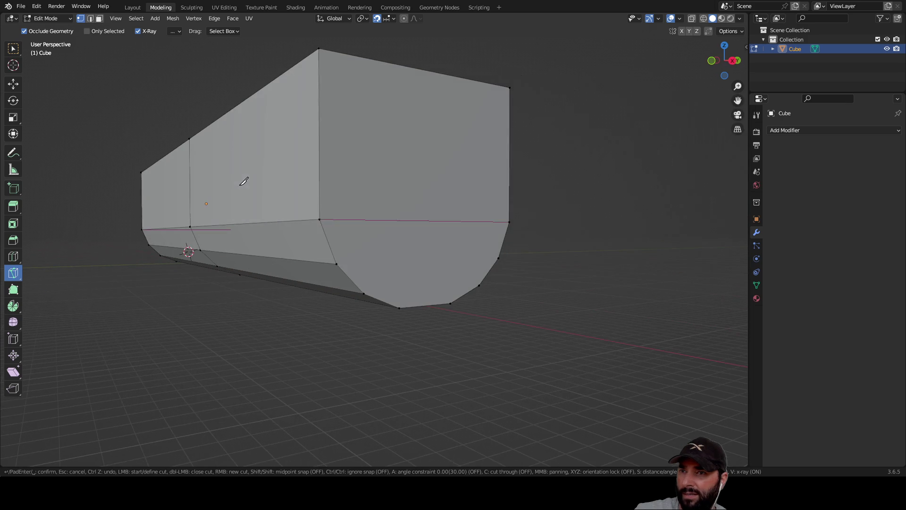
pyautogui.press('ctrl')
pyautogui.moveTo(169, 310)
pyautogui.mouseDown(button='middle')
pyautogui.moveTo(361, 310)
pyautogui.moveTo(331, 325)
pyautogui.moveTo(298, 313)
pyautogui.mouseUp(button='middle')
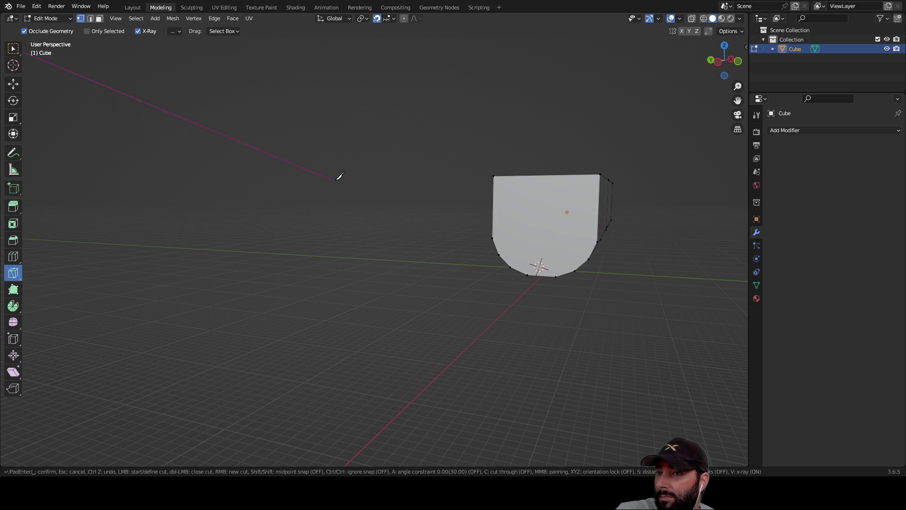
pyautogui.moveTo(278, 133)
pyautogui.mouseDown(button='middle')
pyautogui.moveTo(269, 172)
pyautogui.moveTo(288, 191)
pyautogui.mouseUp(button='middle')
pyautogui.press('Escape')
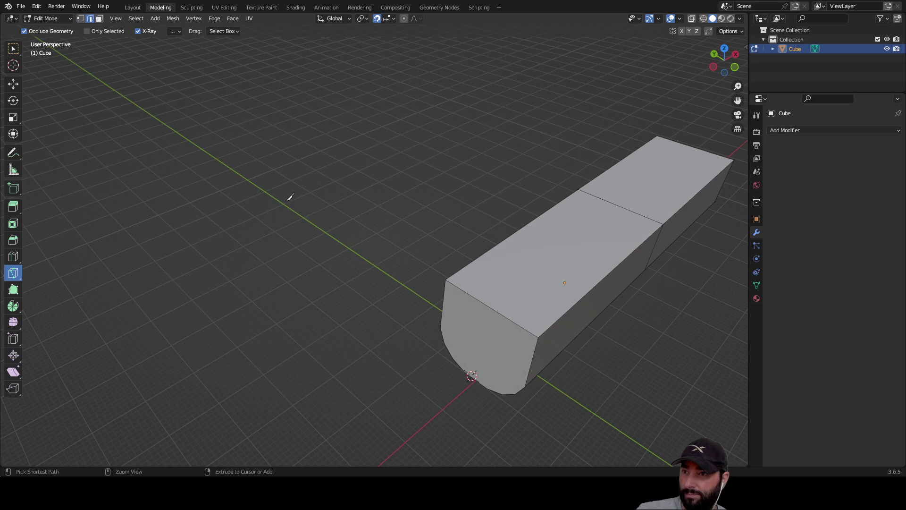
# Step: Undo the last extruded section of the box
pyautogui.hotkey('ctrl', 'z')
pyautogui.moveTo(352, 197)
pyautogui.mouseDown(button='middle')
pyautogui.moveTo(337, 178)
pyautogui.moveTo(65, 239)
pyautogui.mouseUp(button='middle')
pyautogui.click(15, 256)
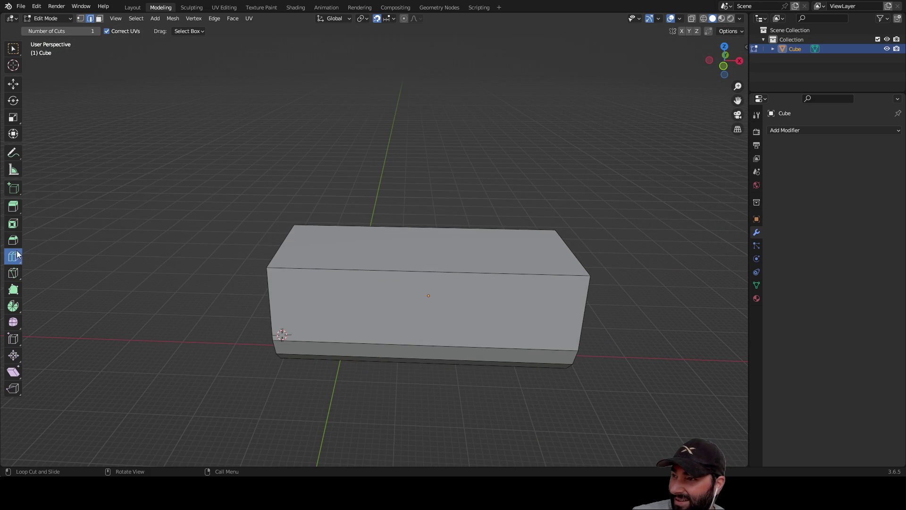
pyautogui.click(17, 52)
pyautogui.moveTo(330, 212)
pyautogui.mouseDown(button='middle')
pyautogui.moveTo(497, 224)
pyautogui.moveTo(550, 239)
pyautogui.moveTo(175, 196)
pyautogui.mouseUp(button='middle')
pyautogui.moveTo(362, 272)
pyautogui.mouseDown(button='middle')
pyautogui.moveTo(376, 218)
pyautogui.moveTo(328, 218)
pyautogui.mouseUp(button='middle')
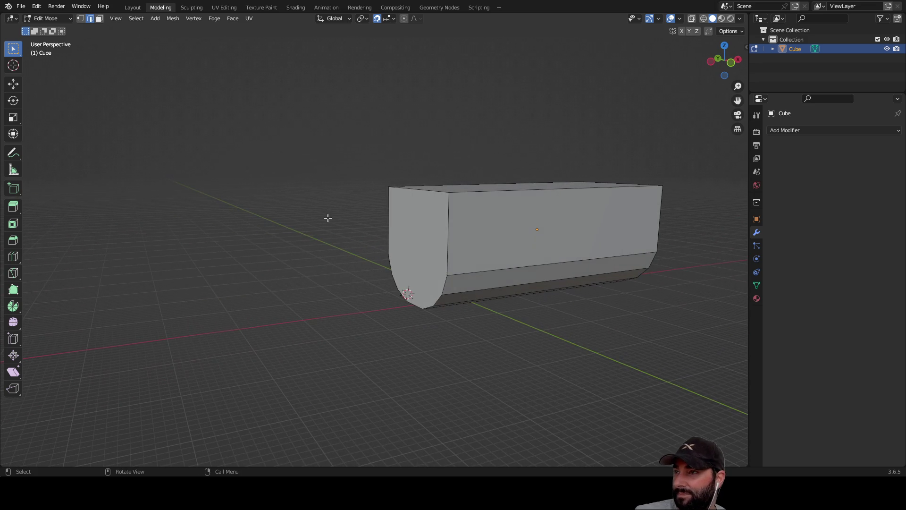
# Step: Cut a new edge loop into the box and confirm it in place
pyautogui.click(13, 257)
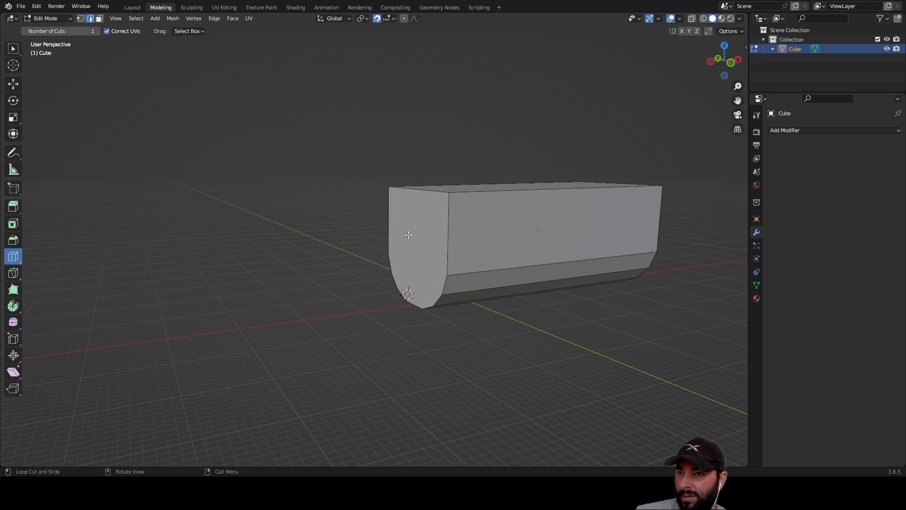
pyautogui.moveTo(397, 231); pyautogui.dragTo(409, 231)
pyautogui.moveTo(479, 234); pyautogui.dragTo(479, 233)
pyautogui.moveTo(313, 228)
pyautogui.mouseDown(button='middle')
pyautogui.moveTo(482, 225)
pyautogui.moveTo(333, 239)
pyautogui.mouseUp(button='middle')
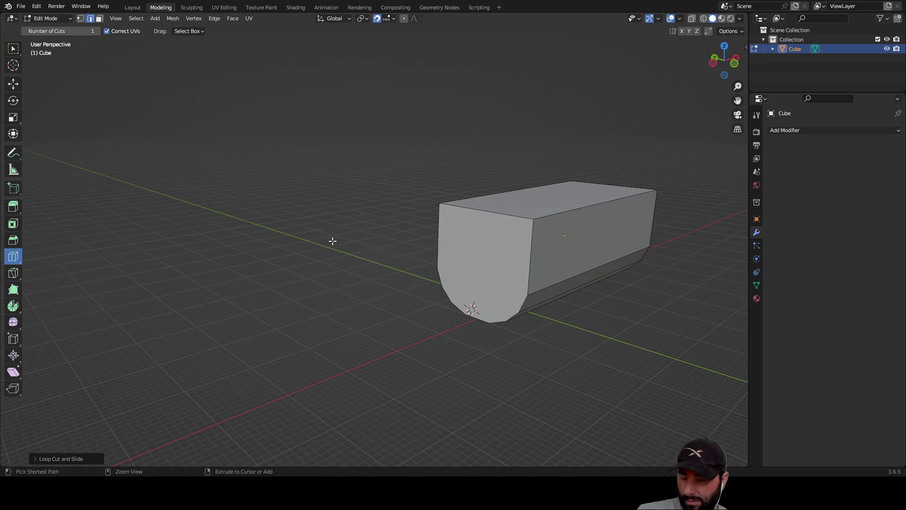
pyautogui.moveTo(472, 226); pyautogui.dragTo(386, 257, button='middle')
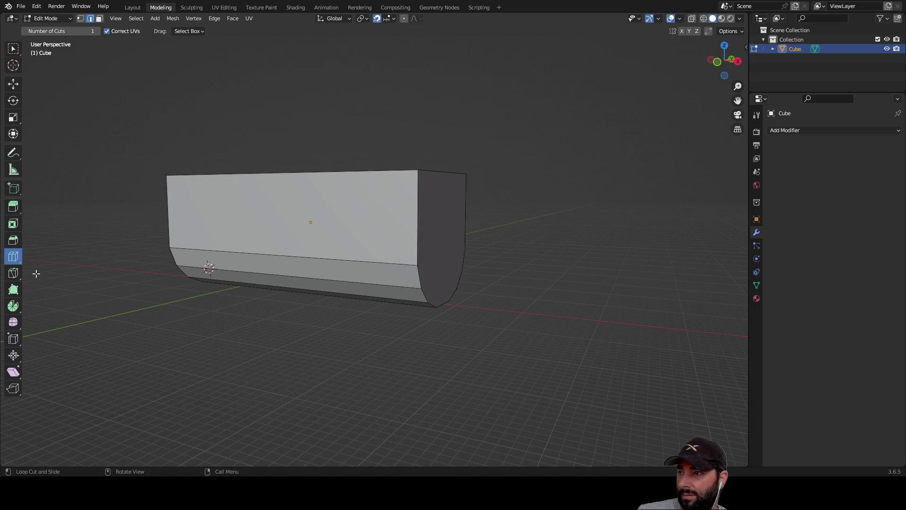
pyautogui.click(13, 273)
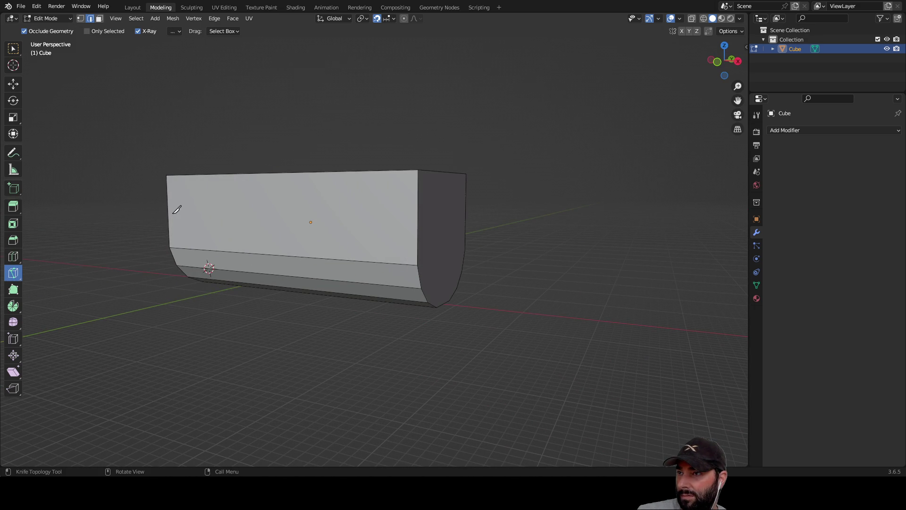
pyautogui.click(15, 260)
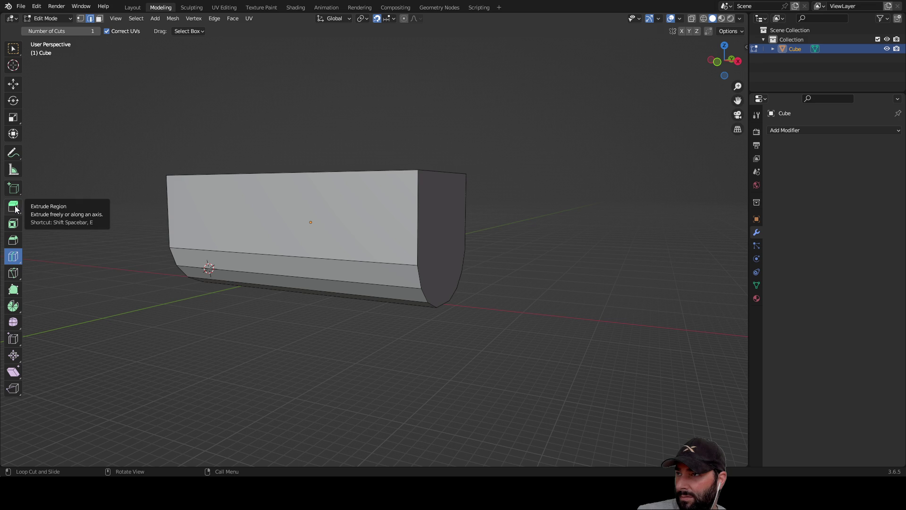
pyautogui.click(9, 339)
pyautogui.moveTo(265, 189); pyautogui.dragTo(291, 178, button='middle')
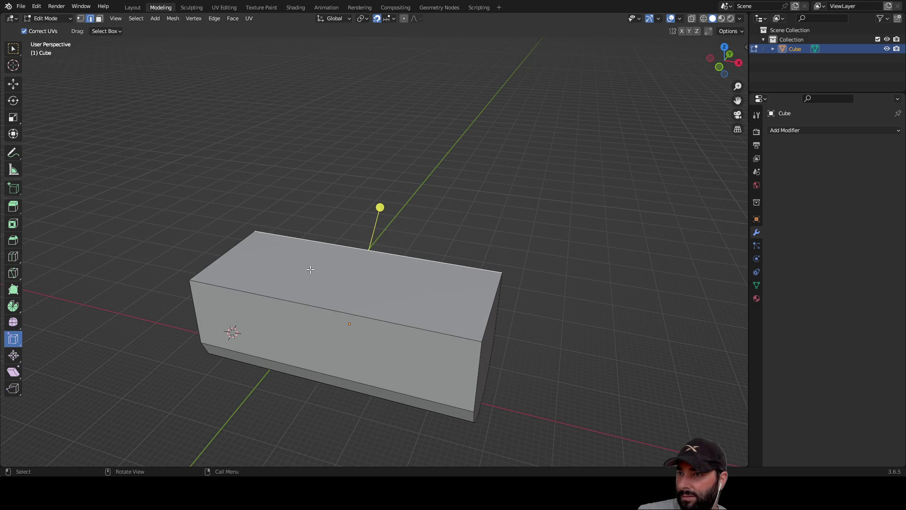
# Step: Select the box's two top edges and try moving them with G
pyautogui.keyDown('shift'); pyautogui.click(299, 302); pyautogui.keyUp('shift')
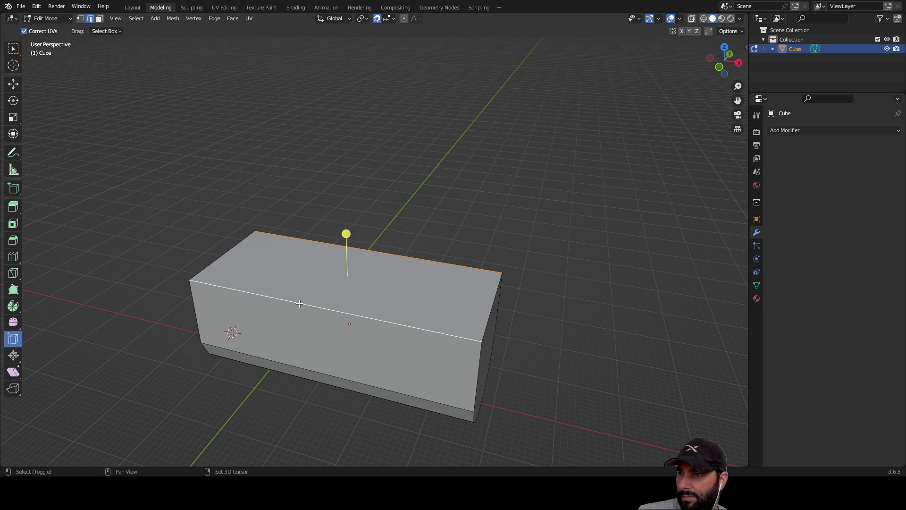
pyautogui.click(227, 249)
pyautogui.moveTo(494, 302)
pyautogui.mouseDown(button='middle')
pyautogui.moveTo(434, 178)
pyautogui.moveTo(402, 150)
pyautogui.mouseUp(button='middle')
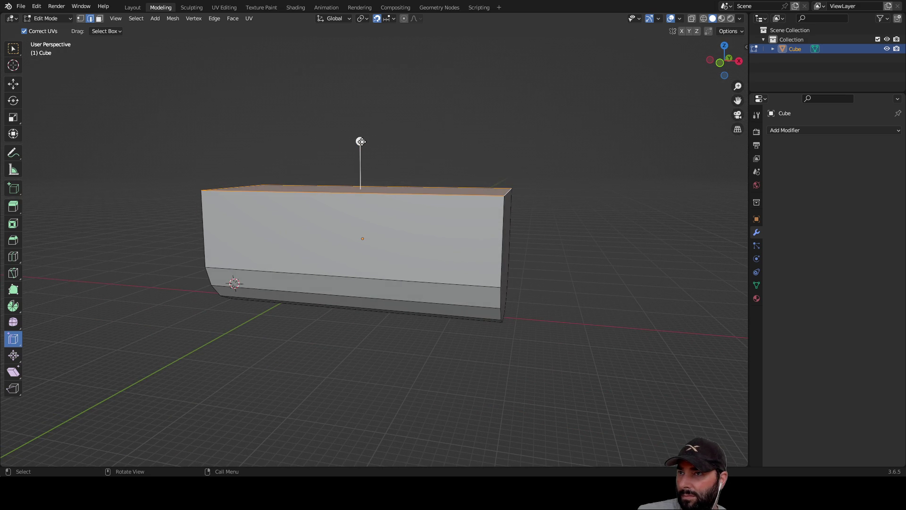
pyautogui.press('g')
pyautogui.press('g')
pyautogui.click(355, 168)
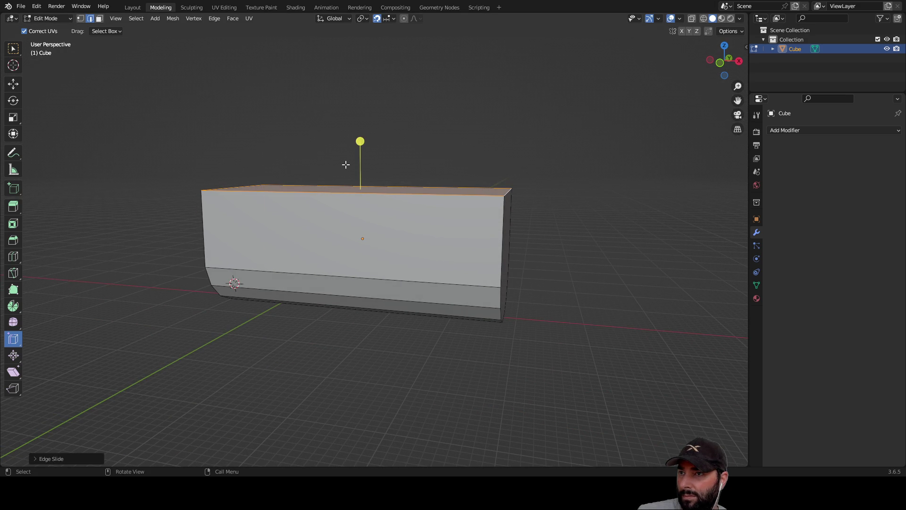
pyautogui.click(360, 140)
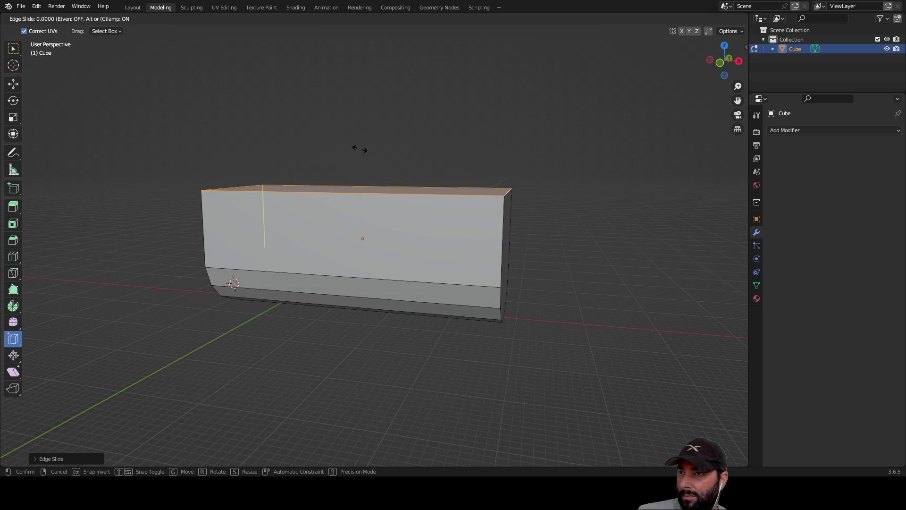
# Step: In Face select mode, Edge Slide the top face down by -0.6
pyautogui.click(13, 50)
pyautogui.click(15, 256)
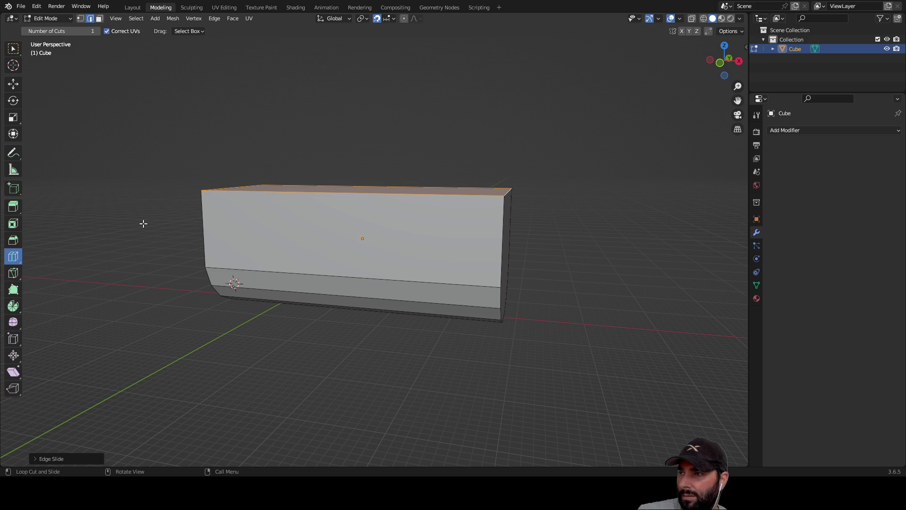
pyautogui.click(7, 342)
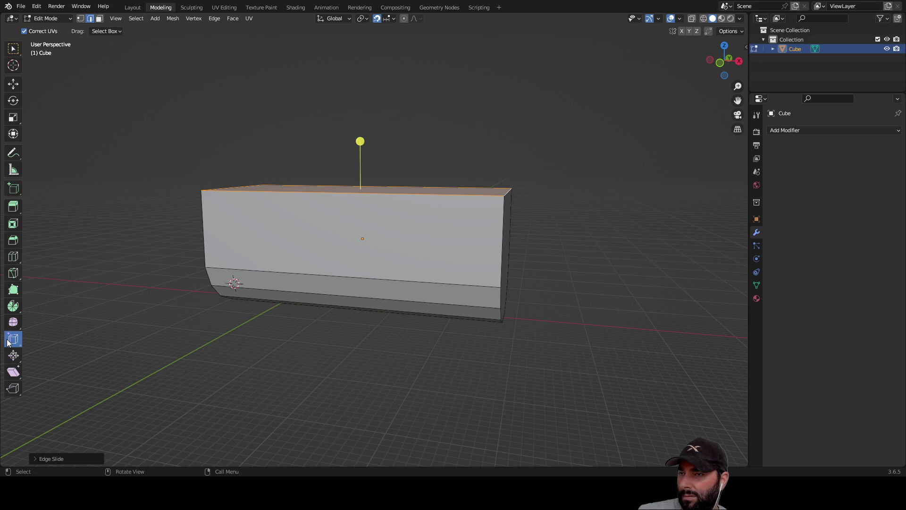
pyautogui.click(99, 19)
pyautogui.moveTo(302, 85)
pyautogui.mouseDown(button='middle')
pyautogui.moveTo(335, 121)
pyautogui.moveTo(366, 205)
pyautogui.mouseUp(button='middle')
pyautogui.moveTo(360, 206); pyautogui.dragTo(363, 261)
pyautogui.moveTo(454, 197)
pyautogui.mouseDown(button='middle')
pyautogui.moveTo(452, 177)
pyautogui.moveTo(406, 160)
pyautogui.moveTo(349, 225)
pyautogui.moveTo(279, 264)
pyautogui.moveTo(453, 306)
pyautogui.moveTo(353, 301)
pyautogui.mouseUp(button='middle')
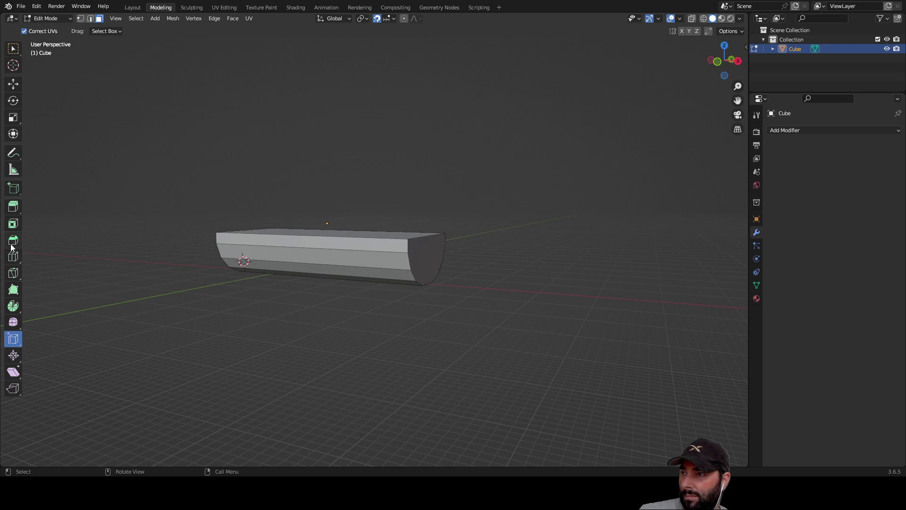
pyautogui.click(13, 206)
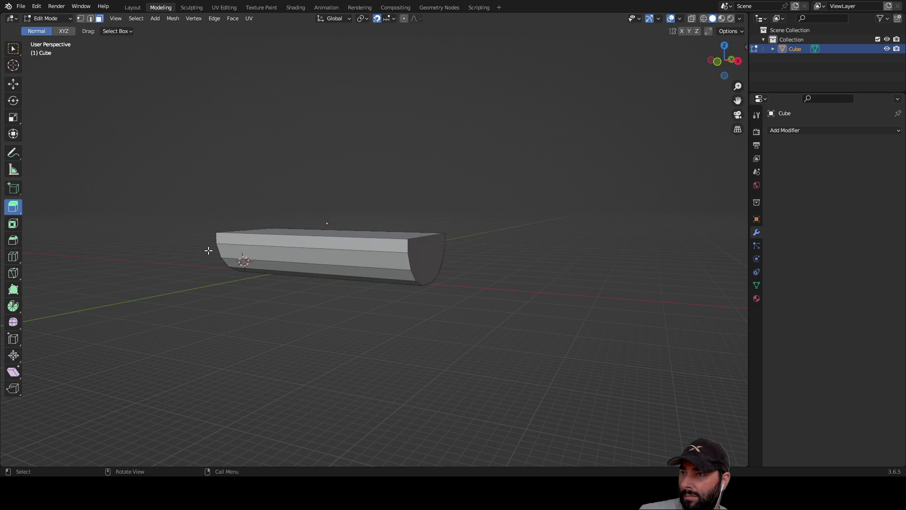
# Step: Extrude the rounded end face about 29 m outward, undoing a trial bevel
pyautogui.click(432, 260)
pyautogui.moveTo(461, 264)
pyautogui.mouseDown()
pyautogui.moveTo(627, 283)
pyautogui.moveTo(589, 289)
pyautogui.mouseUp()
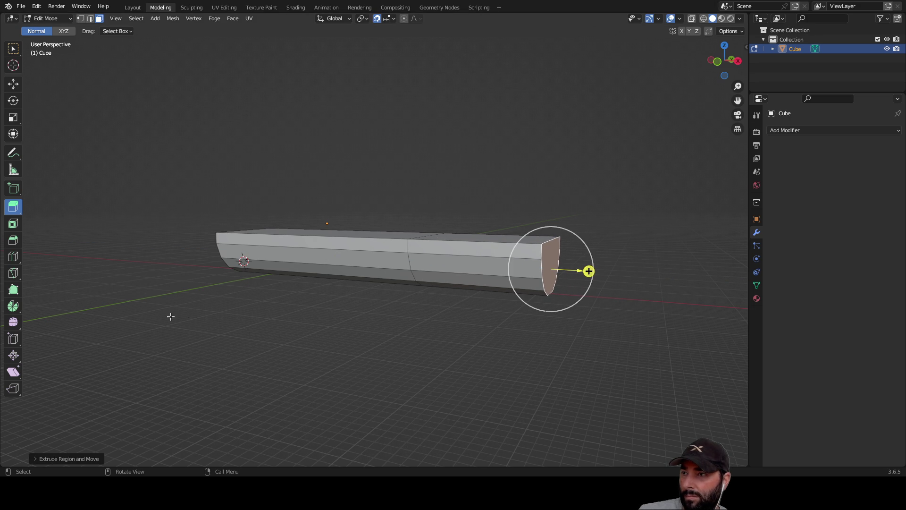
pyautogui.click(10, 244)
pyautogui.moveTo(465, 355); pyautogui.dragTo(435, 354, button='middle')
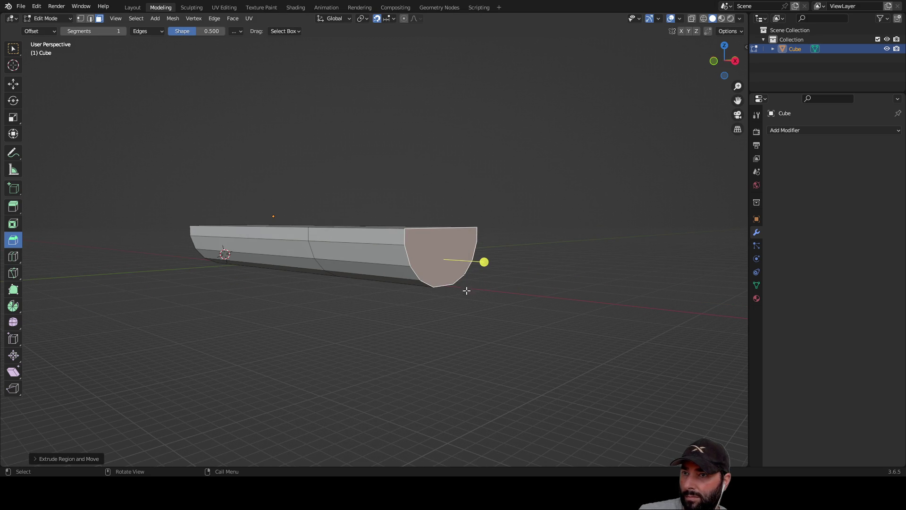
pyautogui.moveTo(490, 263)
pyautogui.mouseDown()
pyautogui.moveTo(510, 265)
pyautogui.moveTo(494, 267)
pyautogui.mouseUp()
pyautogui.hotkey('ctrl', 'z')
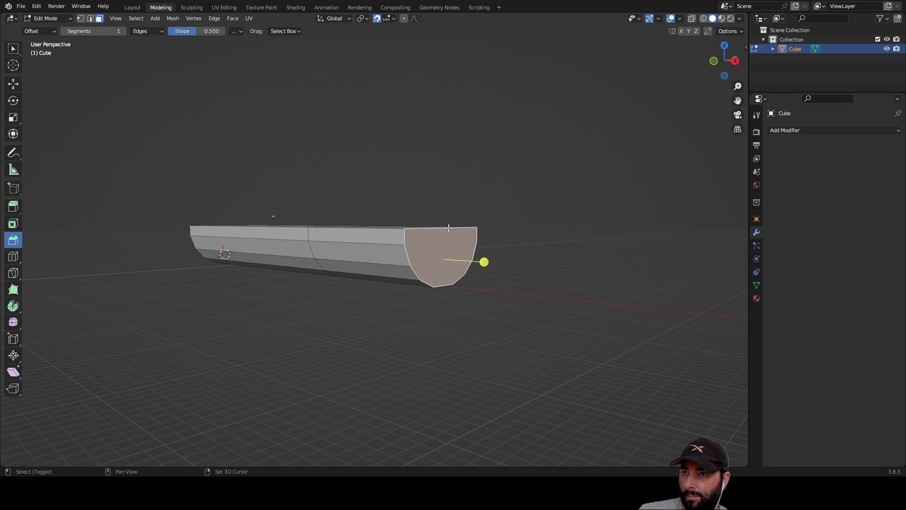
# Step: Reselect the end face in Edge select mode and start a Ctrl+B bevel of its outline edges
pyautogui.hotkey('alt', 'a')
pyautogui.moveTo(498, 193); pyautogui.dragTo(487, 310, button='middle')
pyautogui.click(438, 316)
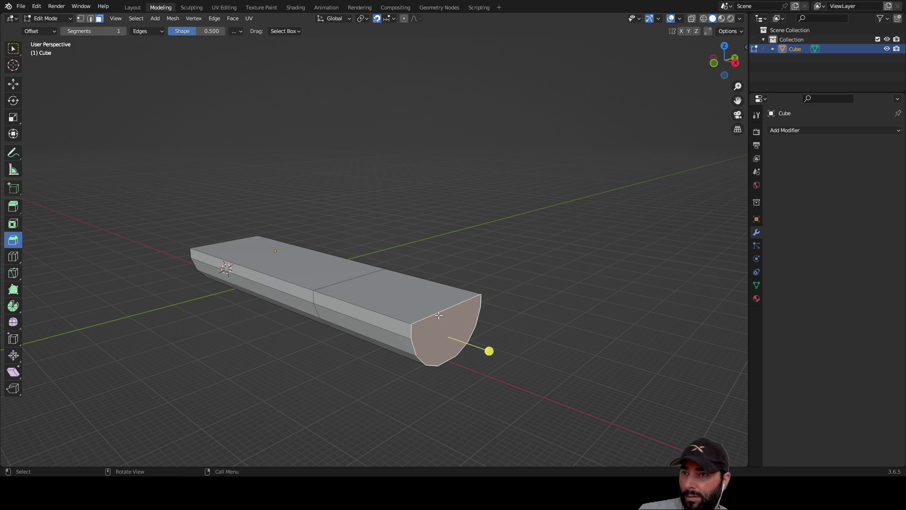
pyautogui.click(90, 19)
pyautogui.moveTo(543, 283)
pyautogui.mouseDown(button='middle')
pyautogui.moveTo(544, 234)
pyautogui.moveTo(438, 239)
pyautogui.mouseUp(button='middle')
pyautogui.hotkey('ctrl', 'b')
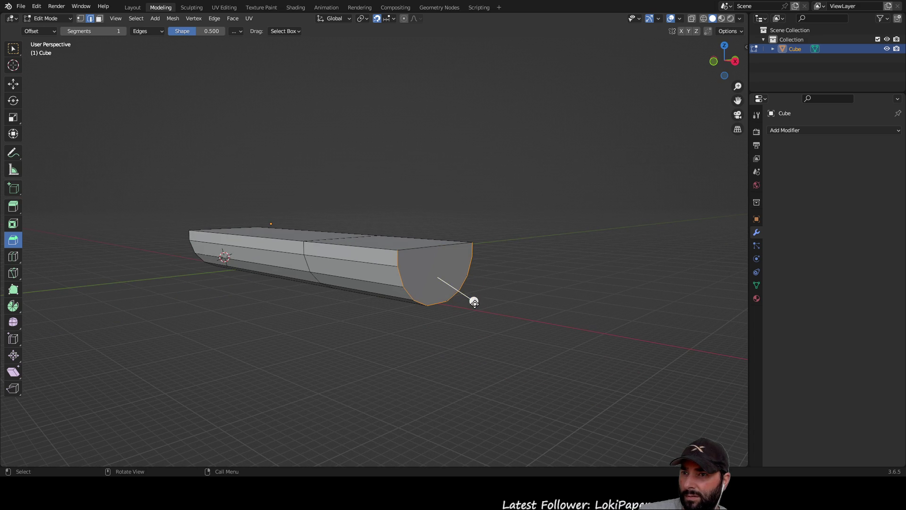
# Step: Confirm the bevel on the end edges and box-select the hull's end face
pyautogui.click(525, 319)
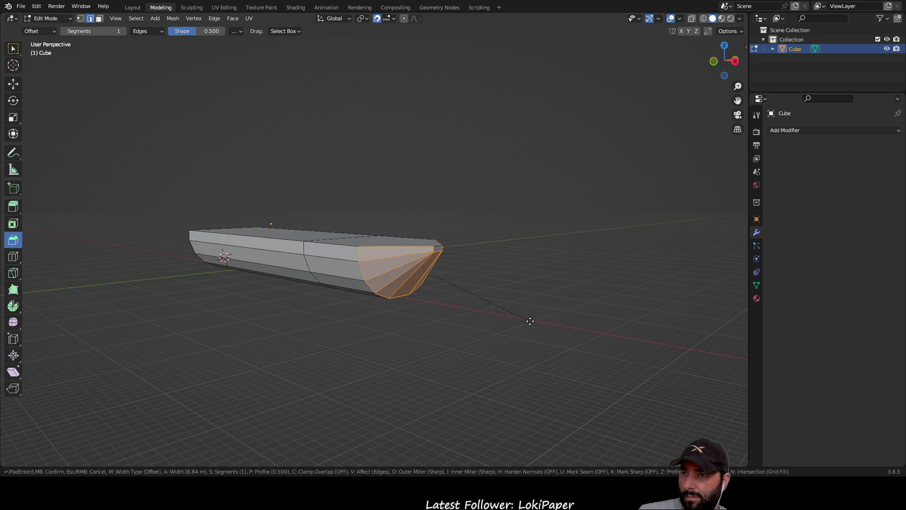
pyautogui.moveTo(468, 331)
pyautogui.mouseDown(button='middle')
pyautogui.moveTo(401, 330)
pyautogui.moveTo(409, 315)
pyautogui.moveTo(379, 335)
pyautogui.mouseUp(button='middle')
pyautogui.click(504, 249)
pyautogui.moveTo(503, 261)
pyautogui.mouseDown(button='middle')
pyautogui.moveTo(552, 285)
pyautogui.moveTo(537, 265)
pyautogui.moveTo(318, 290)
pyautogui.moveTo(537, 288)
pyautogui.moveTo(390, 269)
pyautogui.moveTo(419, 261)
pyautogui.mouseUp(button='middle')
pyautogui.moveTo(490, 165)
pyautogui.mouseDown()
pyautogui.moveTo(681, 289)
pyautogui.moveTo(660, 302)
pyautogui.mouseUp()
pyautogui.moveTo(593, 326)
pyautogui.mouseDown(button='middle')
pyautogui.moveTo(544, 344)
pyautogui.moveTo(542, 299)
pyautogui.moveTo(451, 316)
pyautogui.mouseUp(button='middle')
# Step: Bevel the selected end edges with extra inner loops, then undo the change and orbit to the flat end
pyautogui.moveTo(361, 321); pyautogui.dragTo(331, 325)
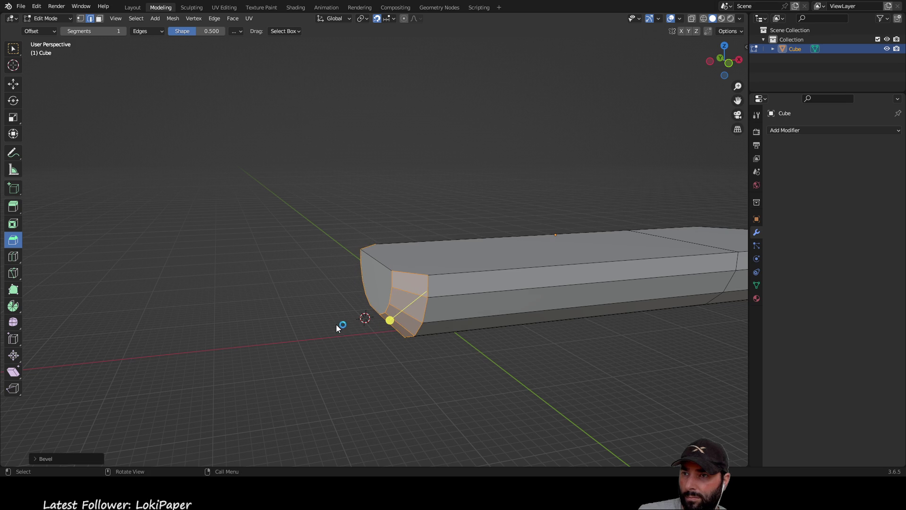
pyautogui.moveTo(390, 320); pyautogui.dragTo(375, 322)
pyautogui.moveTo(470, 383)
pyautogui.mouseDown(button='middle')
pyautogui.moveTo(552, 367)
pyautogui.moveTo(502, 346)
pyautogui.moveTo(481, 356)
pyautogui.mouseUp(button='middle')
pyautogui.click(446, 328)
pyautogui.moveTo(443, 325)
pyautogui.mouseDown(button='middle')
pyautogui.moveTo(469, 311)
pyautogui.moveTo(496, 313)
pyautogui.moveTo(457, 319)
pyautogui.moveTo(649, 328)
pyautogui.moveTo(416, 314)
pyautogui.moveTo(439, 388)
pyautogui.moveTo(447, 309)
pyautogui.moveTo(541, 289)
pyautogui.moveTo(558, 301)
pyautogui.moveTo(542, 291)
pyautogui.moveTo(216, 297)
pyautogui.moveTo(245, 285)
pyautogui.moveTo(52, 126)
pyautogui.moveTo(73, 158)
pyautogui.moveTo(334, 305)
pyautogui.mouseUp(button='middle')
pyautogui.hotkey('ctrl', 'z')
pyautogui.hotkey('ctrl', 'z')
pyautogui.hotkey('ctrl', 'z')
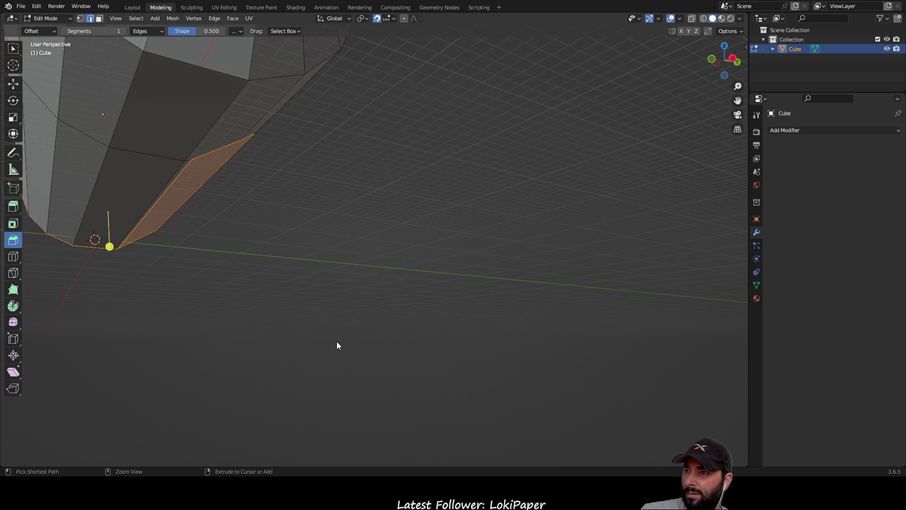
pyautogui.moveTo(337, 344)
pyautogui.mouseDown(button='middle')
pyautogui.moveTo(338, 313)
pyautogui.moveTo(154, 281)
pyautogui.moveTo(312, 290)
pyautogui.moveTo(245, 283)
pyautogui.moveTo(259, 338)
pyautogui.moveTo(372, 349)
pyautogui.moveTo(313, 335)
pyautogui.mouseUp(button='middle')
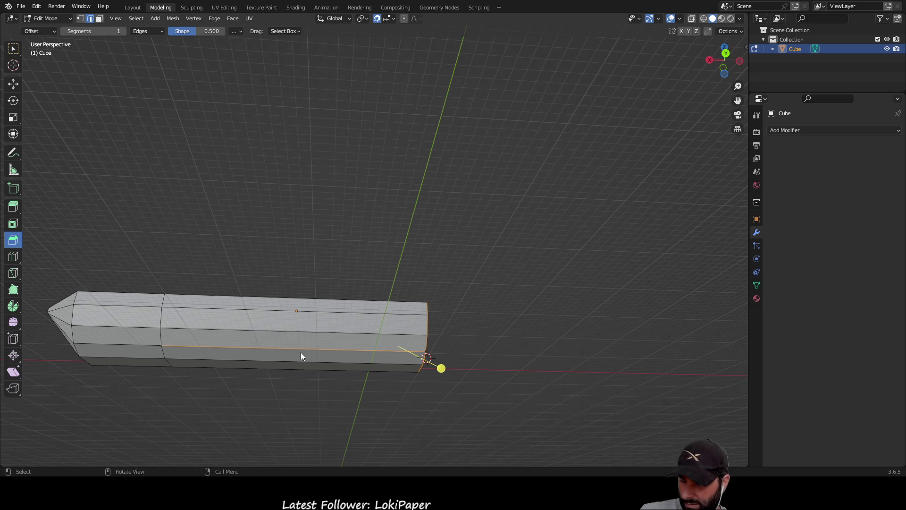
pyautogui.moveTo(303, 351)
pyautogui.mouseDown(button='middle')
pyautogui.moveTo(522, 346)
pyautogui.moveTo(503, 376)
pyautogui.moveTo(521, 325)
pyautogui.mouseUp(button='middle')
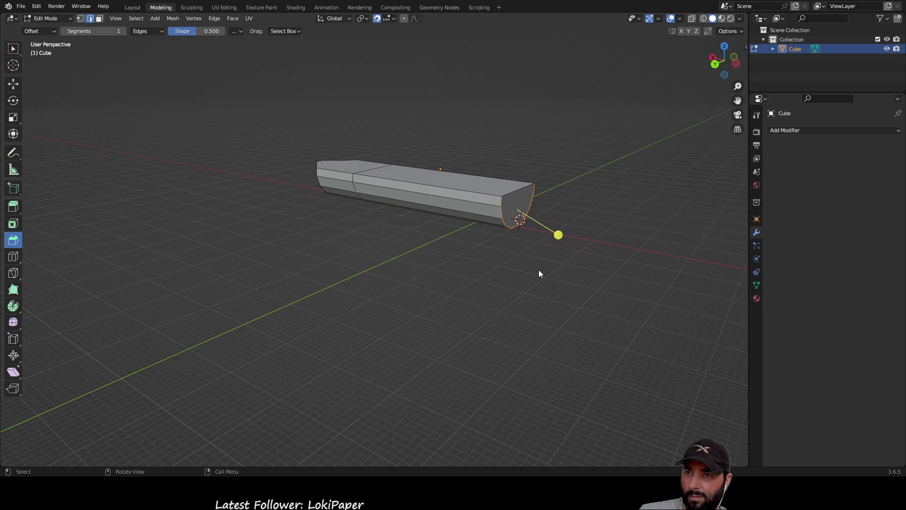
# Step: Commit the widened end-edge bevel, then bevel the hull's end edges again with Ctrl+B
pyautogui.click(548, 235)
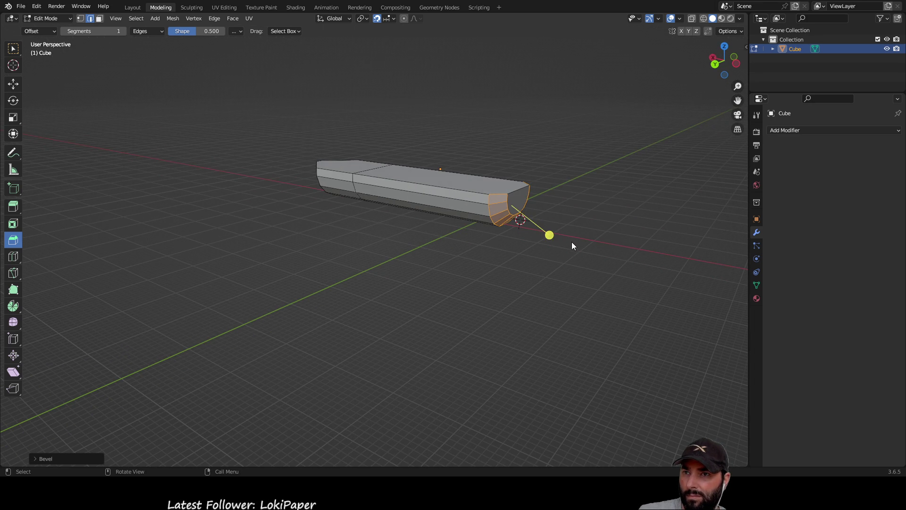
pyautogui.hotkey('ctrl', 'b')
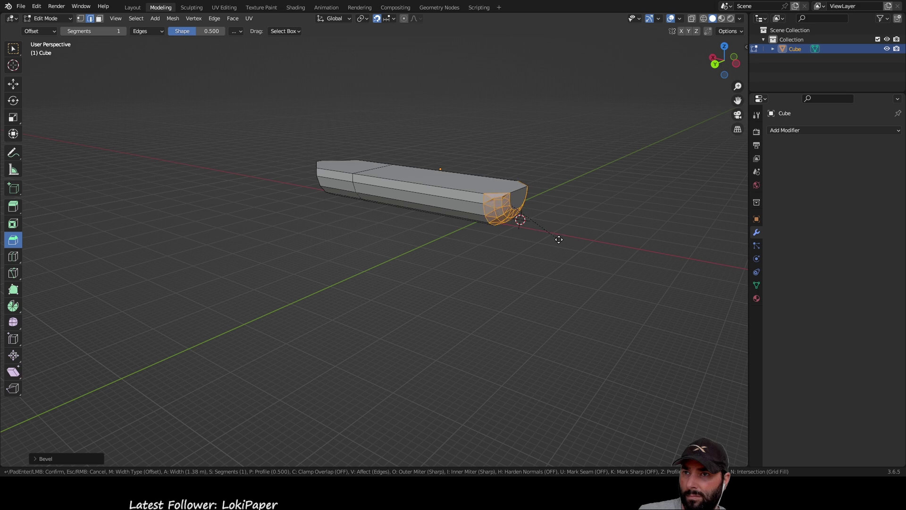
pyautogui.click(548, 235)
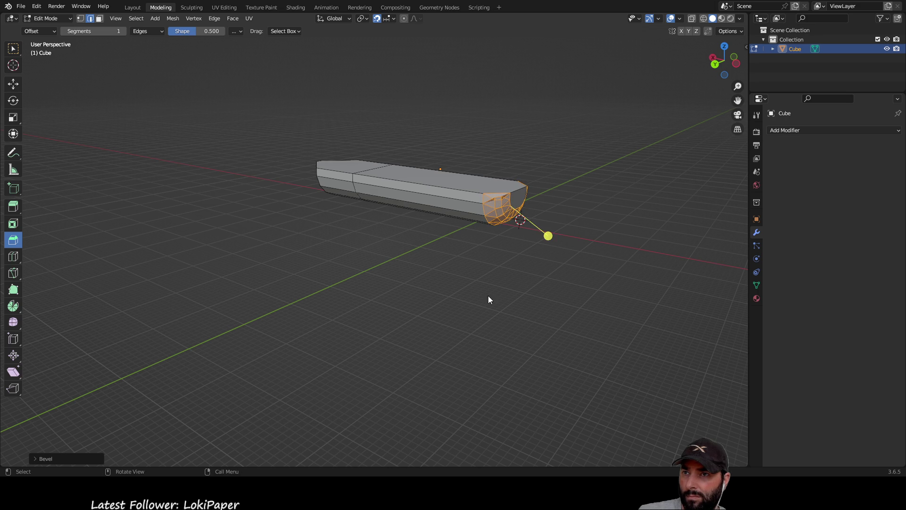
pyautogui.click(487, 297)
# Step: Select the linked end-cap faces and dissolve them into a single end face
pyautogui.moveTo(503, 317); pyautogui.dragTo(468, 288, button='middle')
pyautogui.moveTo(395, 277); pyautogui.dragTo(349, 283, button='middle')
pyautogui.hotkey('ctrl', 'l')
pyautogui.hotkey('ctrl', 'x')
pyautogui.moveTo(293, 315); pyautogui.dragTo(324, 314, button='middle')
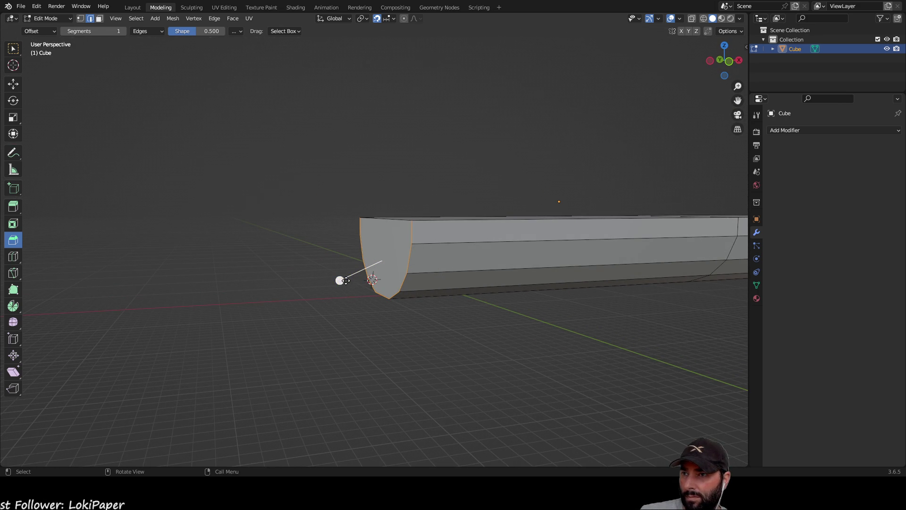
# Step: Bevel the end-cap border into a rounded rim and deselect the upper beveled strip
pyautogui.moveTo(340, 280); pyautogui.dragTo(336, 285)
pyautogui.scroll(4, 340, 287)
pyautogui.press('KP_4')
pyautogui.press('KP_4')
pyautogui.press('KP_4')
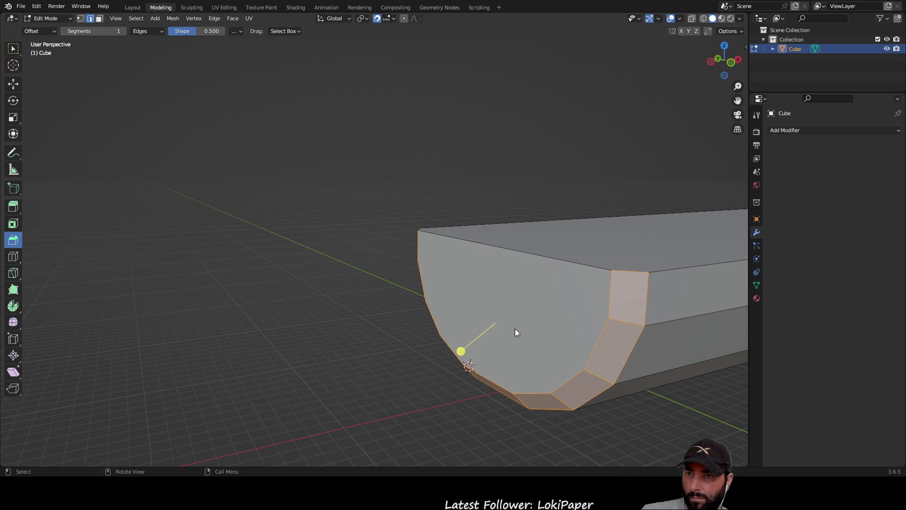
pyautogui.keyDown('shift'); pyautogui.click(625, 270); pyautogui.keyUp('shift')
pyautogui.moveTo(413, 257)
pyautogui.keyDown('shift'); pyautogui.mouseDown(button='middle')
pyautogui.moveTo(399, 273)
pyautogui.moveTo(455, 301)
pyautogui.moveTo(569, 315)
pyautogui.moveTo(495, 323)
pyautogui.moveTo(544, 324)
pyautogui.mouseUp(button='middle'); pyautogui.keyUp('shift')
pyautogui.scroll(-5, 569, 314)
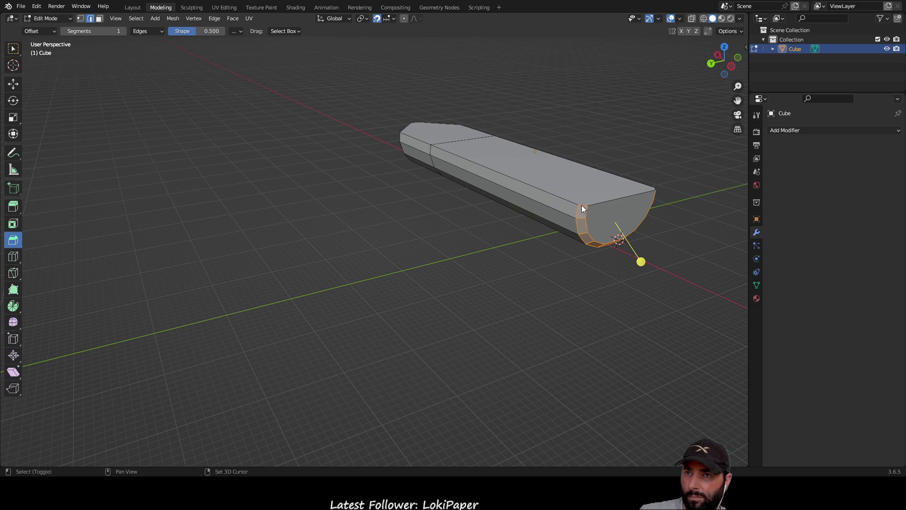
# Step: Bevel the chosen end edges of the rounded end a second time and confirm
pyautogui.moveTo(579, 267); pyautogui.dragTo(522, 276, button='middle')
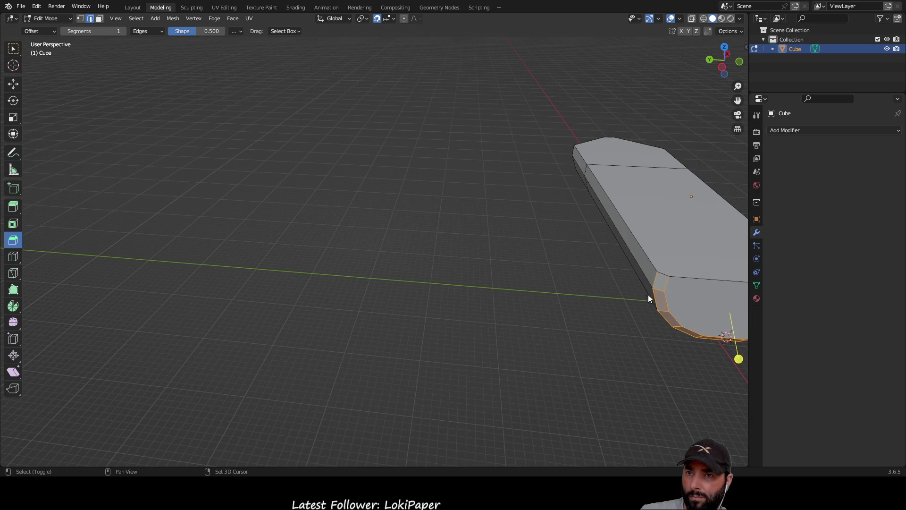
pyautogui.moveTo(640, 313)
pyautogui.mouseDown(button='middle')
pyautogui.moveTo(568, 296)
pyautogui.moveTo(628, 303)
pyautogui.moveTo(654, 275)
pyautogui.mouseUp(button='middle')
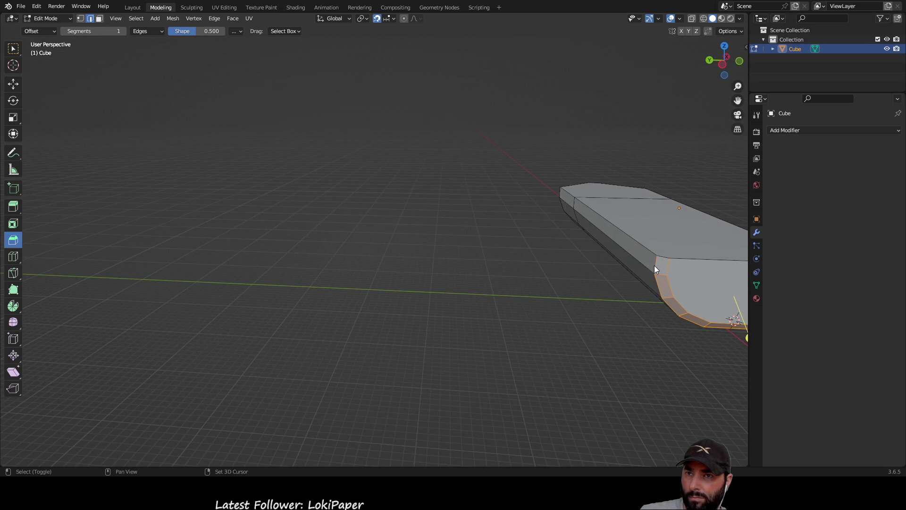
pyautogui.moveTo(627, 307)
pyautogui.mouseDown(button='middle')
pyautogui.moveTo(582, 302)
pyautogui.moveTo(589, 320)
pyautogui.moveTo(544, 334)
pyautogui.moveTo(507, 329)
pyautogui.moveTo(499, 346)
pyautogui.mouseUp(button='middle')
pyautogui.moveTo(416, 332); pyautogui.dragTo(406, 333)
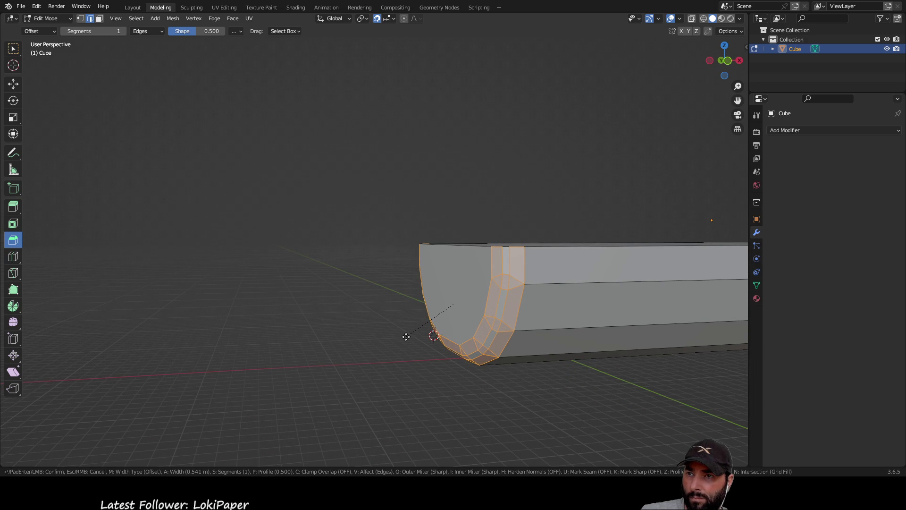
pyautogui.moveTo(353, 293)
pyautogui.mouseDown(button='middle')
pyautogui.moveTo(347, 305)
pyautogui.moveTo(401, 318)
pyautogui.moveTo(443, 313)
pyautogui.moveTo(509, 325)
pyautogui.moveTo(496, 311)
pyautogui.moveTo(429, 299)
pyautogui.moveTo(436, 309)
pyautogui.moveTo(390, 340)
pyautogui.mouseUp(button='middle')
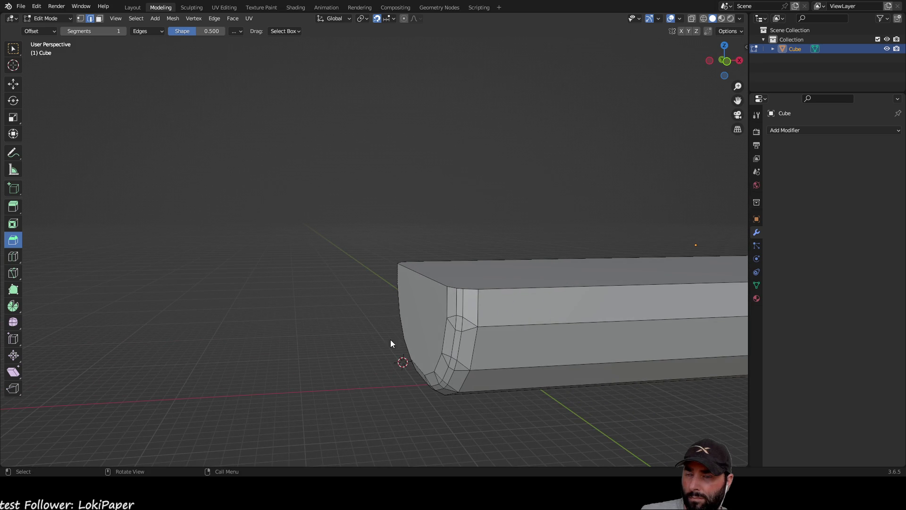
# Step: Undo the last two bevels and widen the end-outline bevel into one band
pyautogui.hotkey('ctrl', 'z')
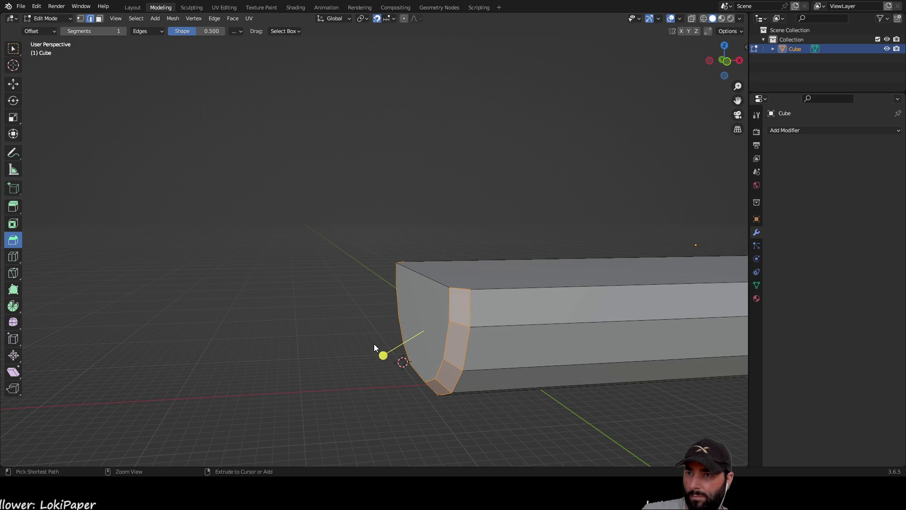
pyautogui.hotkey('ctrl', 'z')
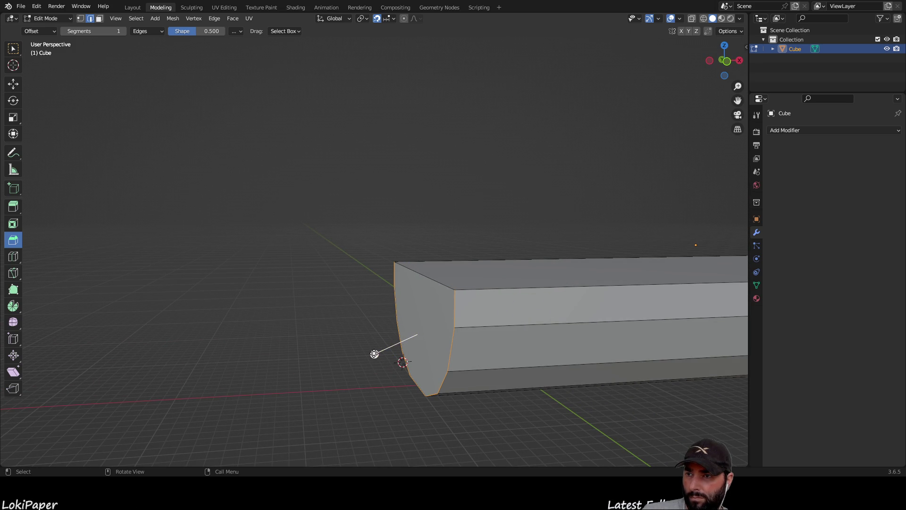
pyautogui.moveTo(373, 354); pyautogui.dragTo(342, 361)
pyautogui.moveTo(343, 361); pyautogui.dragTo(395, 364, button='middle')
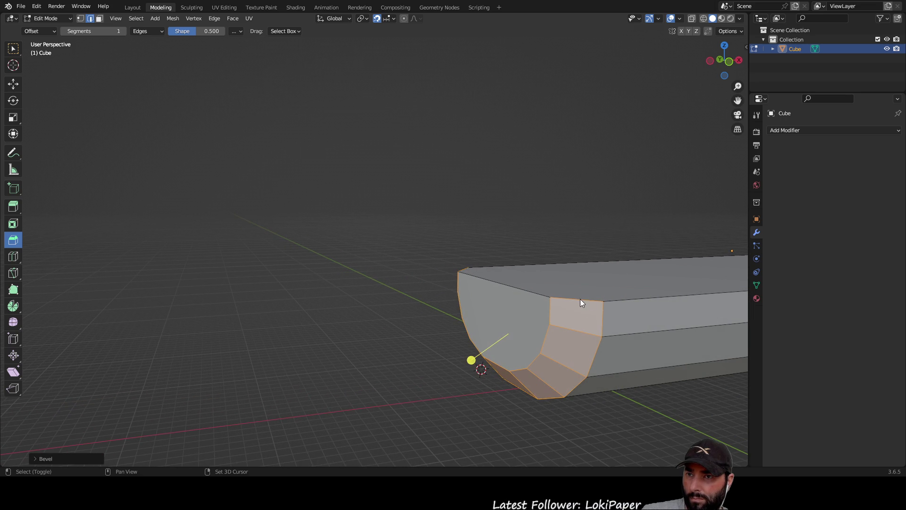
# Step: Deselect the edges along the right side of the end bevel strip
pyautogui.moveTo(576, 299)
pyautogui.mouseDown(button='middle')
pyautogui.moveTo(476, 313)
pyautogui.moveTo(491, 328)
pyautogui.moveTo(487, 316)
pyautogui.moveTo(539, 319)
pyautogui.moveTo(420, 313)
pyautogui.moveTo(415, 293)
pyautogui.mouseUp(button='middle')
pyautogui.moveTo(554, 338)
pyautogui.mouseDown(button='middle')
pyautogui.moveTo(604, 366)
pyautogui.moveTo(523, 324)
pyautogui.moveTo(511, 313)
pyautogui.moveTo(512, 289)
pyautogui.moveTo(514, 307)
pyautogui.moveTo(538, 323)
pyautogui.moveTo(532, 317)
pyautogui.mouseUp(button='middle')
pyautogui.keyDown('shift'); pyautogui.click(535, 278); pyautogui.keyUp('shift')
pyautogui.keyDown('shift'); pyautogui.click(528, 315); pyautogui.keyUp('shift')
pyautogui.keyDown('shift'); pyautogui.click(515, 340); pyautogui.keyUp('shift')
pyautogui.keyDown('shift'); pyautogui.click(502, 318); pyautogui.keyUp('shift')
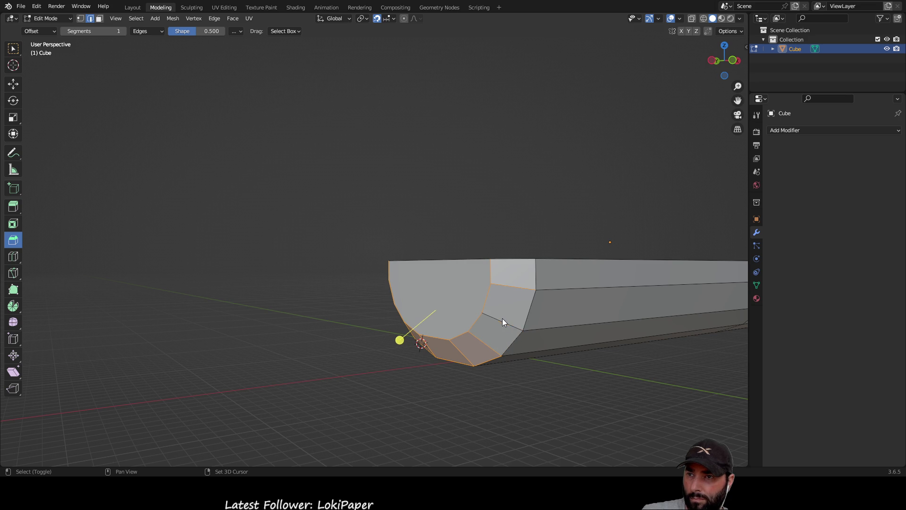
pyautogui.keyDown('shift'); pyautogui.click(506, 288); pyautogui.keyUp('shift')
# Step: Deselect the lower strip's radial edges and the corner edges, leaving only the end rim selected
pyautogui.keyDown('shift'); pyautogui.click(489, 351); pyautogui.keyUp('shift')
pyautogui.keyDown('shift'); pyautogui.click(460, 358); pyautogui.keyUp('shift')
pyautogui.keyDown('shift'); pyautogui.click(490, 361); pyautogui.keyUp('shift')
pyautogui.keyDown('shift'); pyautogui.click(483, 359); pyautogui.keyUp('shift')
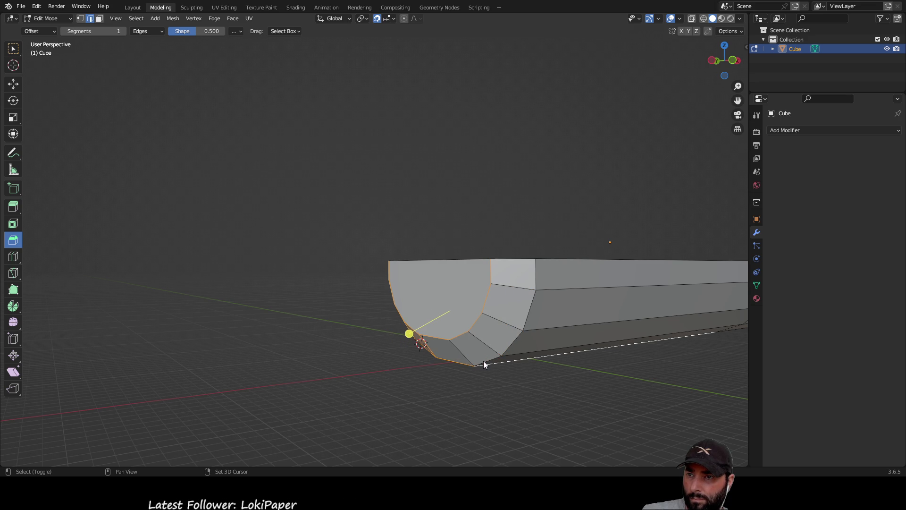
pyautogui.keyDown('shift'); pyautogui.click(428, 348); pyautogui.keyUp('shift')
pyautogui.moveTo(335, 354)
pyautogui.mouseDown(button='middle')
pyautogui.moveTo(491, 338)
pyautogui.moveTo(495, 355)
pyautogui.mouseUp(button='middle')
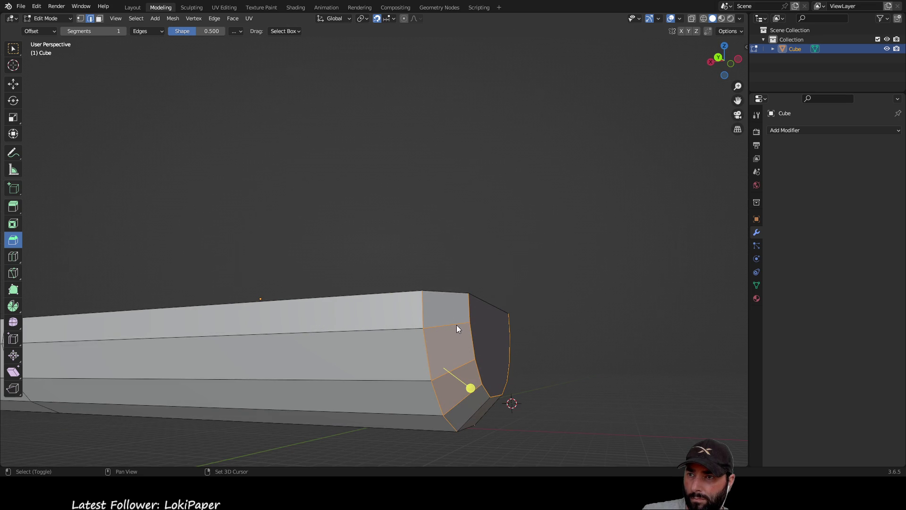
pyautogui.keyDown('shift'); pyautogui.click(423, 307); pyautogui.keyUp('shift')
pyautogui.keyDown('shift'); pyautogui.click(459, 408); pyautogui.keyUp('shift')
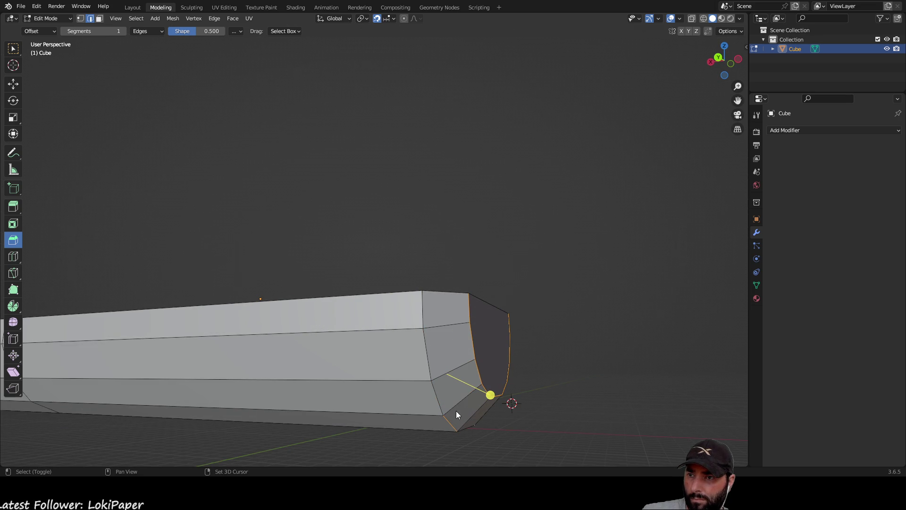
pyautogui.moveTo(451, 425)
pyautogui.mouseDown(button='middle')
pyautogui.moveTo(561, 409)
pyautogui.moveTo(506, 348)
pyautogui.moveTo(495, 355)
pyautogui.mouseUp(button='middle')
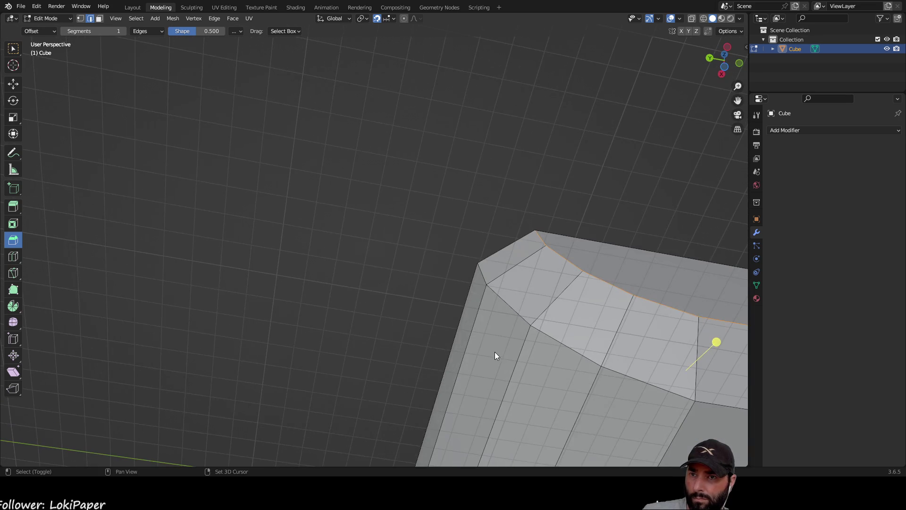
# Step: Bevel the top rim edge of the rounded end so it slopes into the bow
pyautogui.scroll(-5, 350, 263)
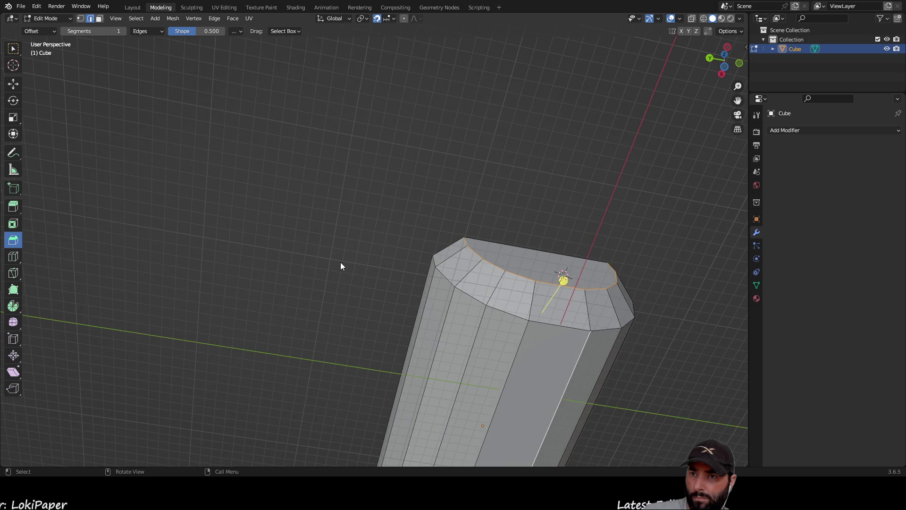
pyautogui.moveTo(340, 262); pyautogui.dragTo(307, 269, button='middle')
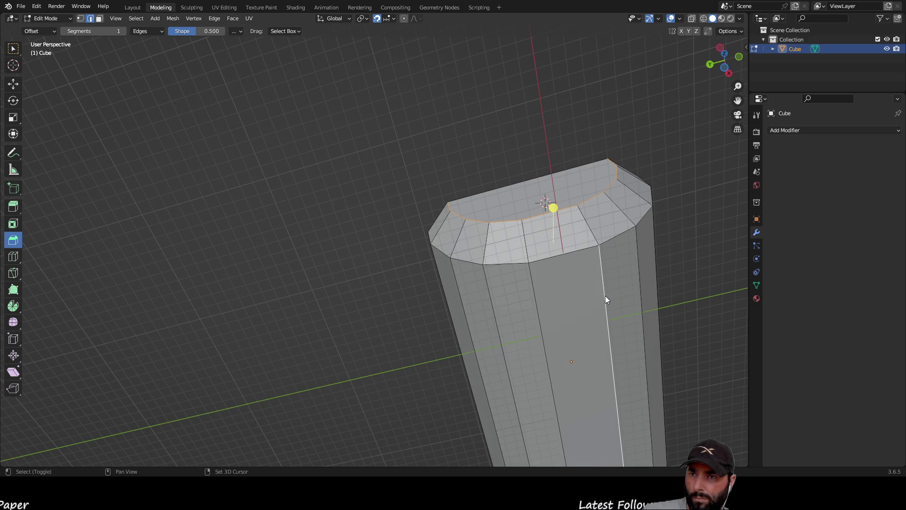
pyautogui.moveTo(605, 296)
pyautogui.mouseDown(button='middle')
pyautogui.moveTo(556, 269)
pyautogui.moveTo(502, 317)
pyautogui.moveTo(519, 319)
pyautogui.moveTo(427, 344)
pyautogui.mouseUp(button='middle')
pyautogui.moveTo(360, 325)
pyautogui.mouseDown()
pyautogui.moveTo(313, 333)
pyautogui.moveTo(296, 309)
pyautogui.mouseUp()
pyautogui.moveTo(297, 309)
pyautogui.mouseDown(button='middle')
pyautogui.moveTo(493, 325)
pyautogui.moveTo(487, 278)
pyautogui.moveTo(371, 323)
pyautogui.moveTo(287, 314)
pyautogui.moveTo(322, 321)
pyautogui.mouseUp(button='middle')
# Step: Zoom and orbit to inspect the tapered hull lengthwise and from another side
pyautogui.scroll(4, 411, 326)
pyautogui.scroll(-3, 426, 326)
pyautogui.moveTo(409, 325)
pyautogui.mouseDown(button='middle')
pyautogui.moveTo(465, 323)
pyautogui.moveTo(567, 353)
pyautogui.moveTo(486, 338)
pyautogui.moveTo(527, 351)
pyautogui.moveTo(491, 358)
pyautogui.moveTo(555, 341)
pyautogui.moveTo(491, 341)
pyautogui.moveTo(507, 339)
pyautogui.mouseUp(button='middle')
pyautogui.scroll(-3, 559, 356)
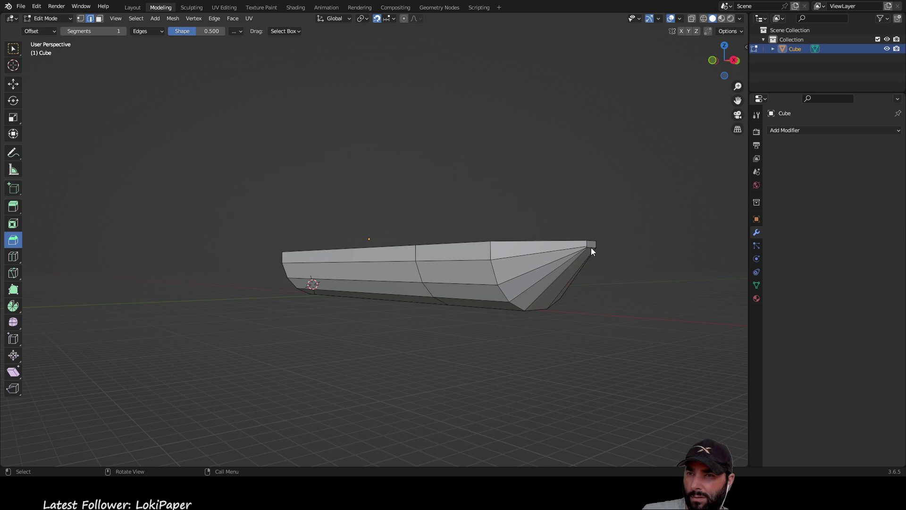
pyautogui.moveTo(520, 282)
pyautogui.mouseDown(button='middle')
pyautogui.moveTo(517, 345)
pyautogui.moveTo(618, 350)
pyautogui.moveTo(543, 337)
pyautogui.mouseUp(button='middle')
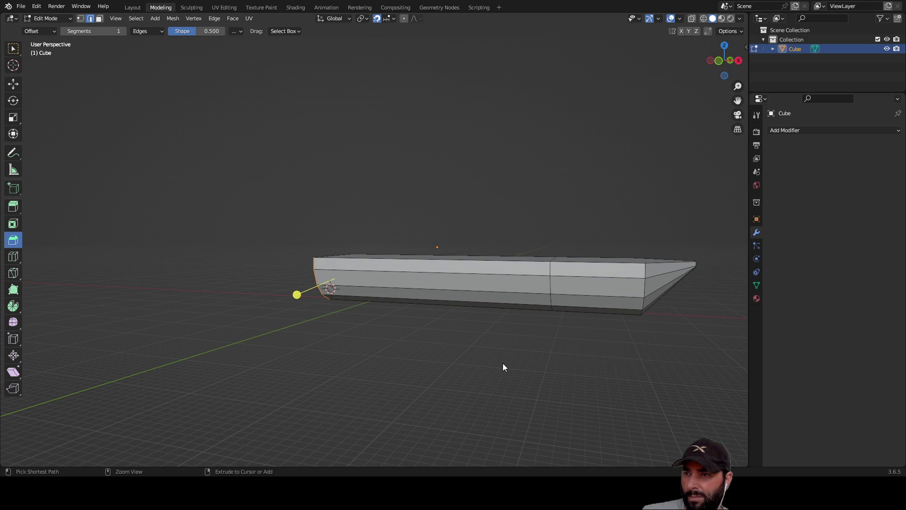
# Step: Undo the last change and bevel the other end's edges into a rounded strip
pyautogui.hotkey('ctrl', 'z')
pyautogui.hotkey('ctrl', 'z')
pyautogui.moveTo(503, 364)
pyautogui.mouseDown(button='middle')
pyautogui.moveTo(491, 363)
pyautogui.moveTo(546, 353)
pyautogui.mouseUp(button='middle')
pyautogui.moveTo(500, 302); pyautogui.dragTo(511, 310)
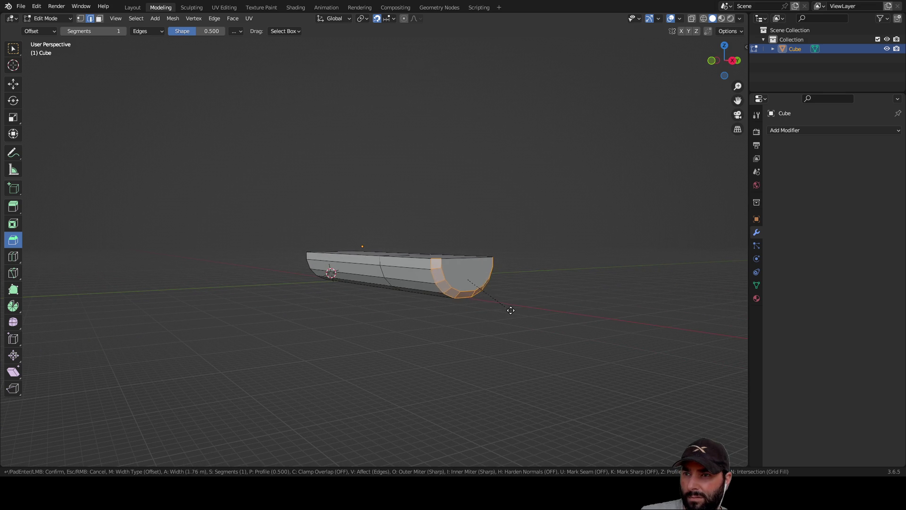
pyautogui.click(521, 313)
pyautogui.click(556, 300)
pyautogui.moveTo(556, 300)
pyautogui.mouseDown(button='middle')
pyautogui.moveTo(592, 339)
pyautogui.moveTo(574, 331)
pyautogui.mouseUp(button='middle')
pyautogui.scroll(2, 573, 327)
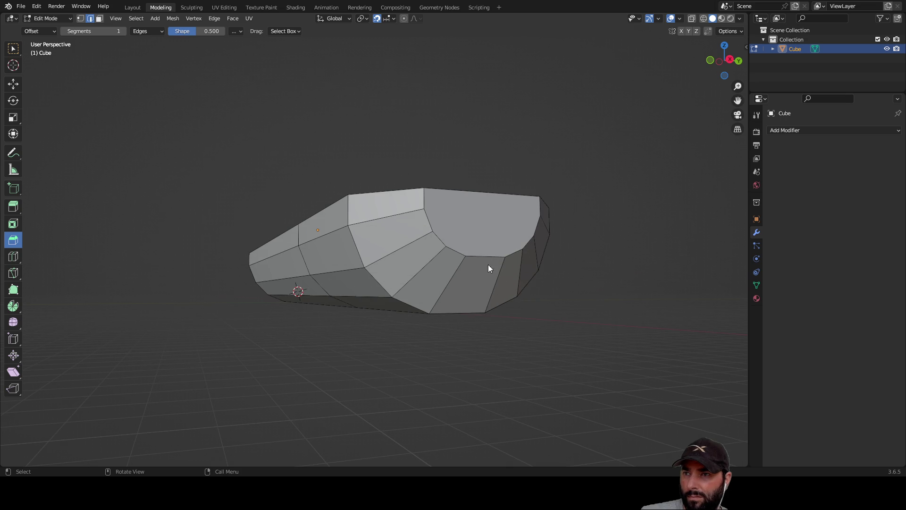
# Step: Select the five rim edges of that end face and drag a wide bevel on them
pyautogui.click(423, 198)
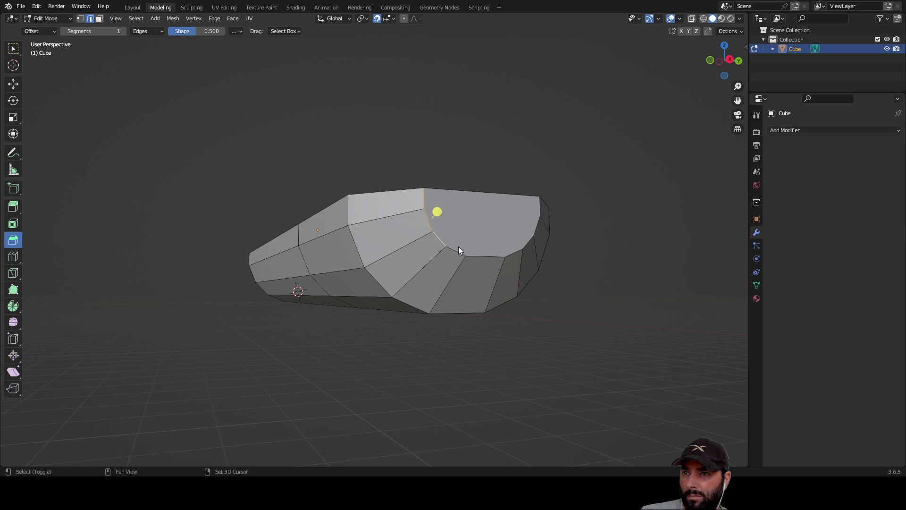
pyautogui.keyDown('shift'); pyautogui.click(515, 254); pyautogui.keyUp('shift')
pyautogui.keyDown('shift'); pyautogui.click(525, 244); pyautogui.keyUp('shift')
pyautogui.keyDown('shift'); pyautogui.click(536, 227); pyautogui.keyUp('shift')
pyautogui.keyDown('shift'); pyautogui.click(537, 215); pyautogui.keyUp('shift')
pyautogui.moveTo(535, 218)
pyautogui.mouseDown(button='middle')
pyautogui.moveTo(525, 249)
pyautogui.moveTo(533, 254)
pyautogui.mouseUp(button='middle')
pyautogui.moveTo(671, 320); pyautogui.dragTo(715, 347)
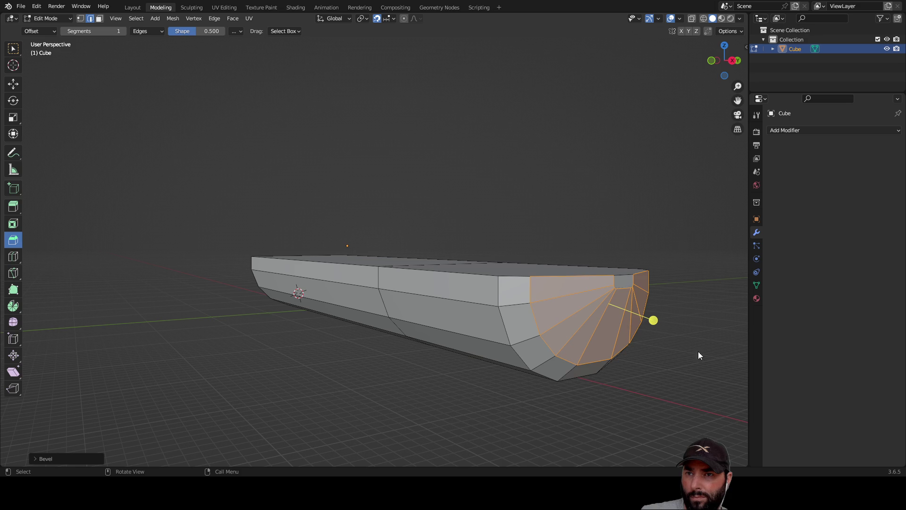
# Step: Commit the wide fan bevel and orbit around to check the tapered bow from above
pyautogui.click(616, 394)
pyautogui.moveTo(616, 394)
pyautogui.mouseDown(button='middle')
pyautogui.moveTo(707, 366)
pyautogui.moveTo(664, 377)
pyautogui.moveTo(559, 376)
pyautogui.mouseUp(button='middle')
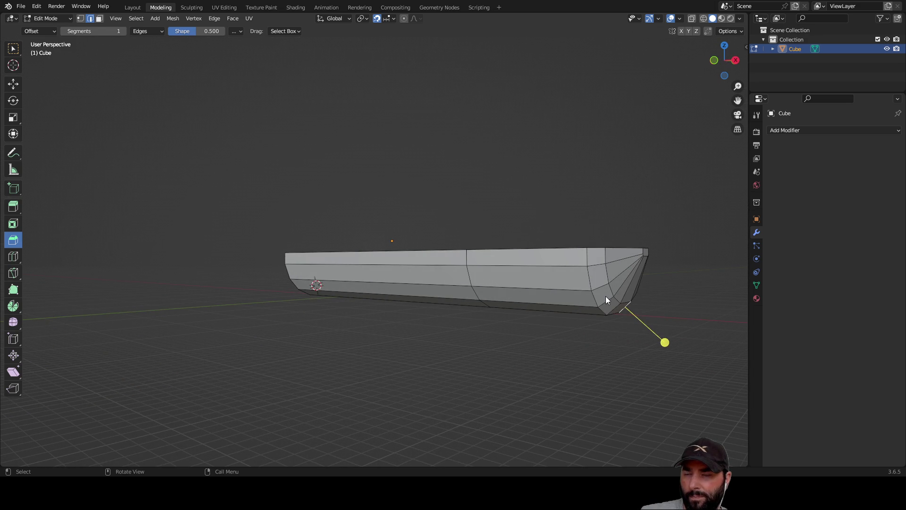
pyautogui.moveTo(584, 309)
pyautogui.mouseDown(button='middle')
pyautogui.moveTo(571, 334)
pyautogui.moveTo(535, 349)
pyautogui.moveTo(531, 342)
pyautogui.moveTo(560, 338)
pyautogui.mouseUp(button='middle')
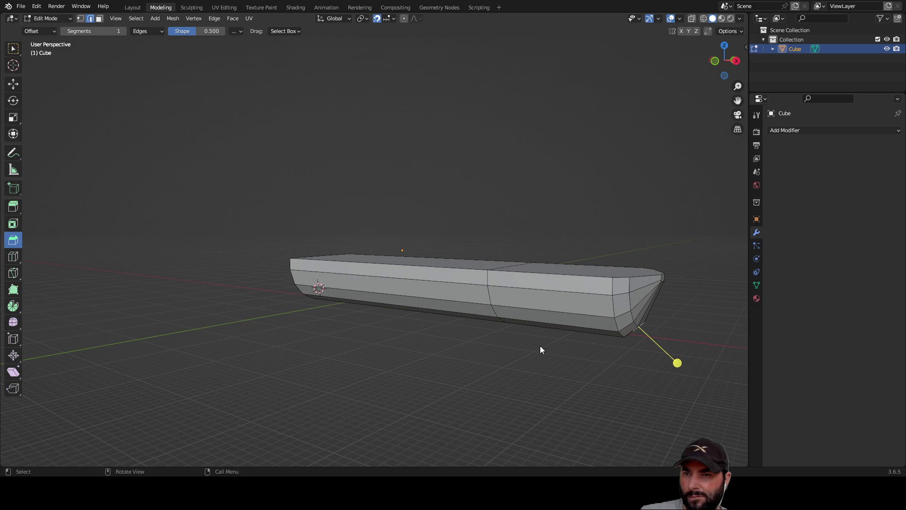
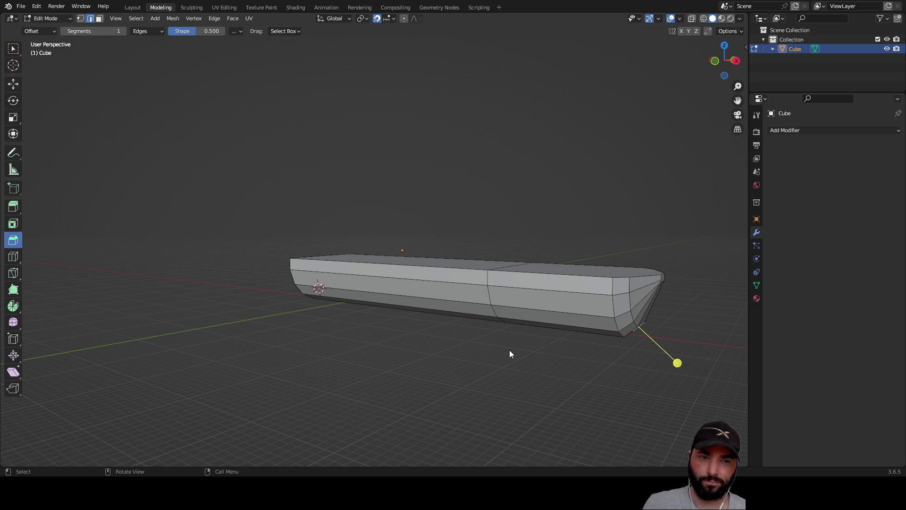
# Step: Undo the old bow bevel and re-bevel the edge loop at the hull's bow
pyautogui.hotkey('ctrl', 'z')
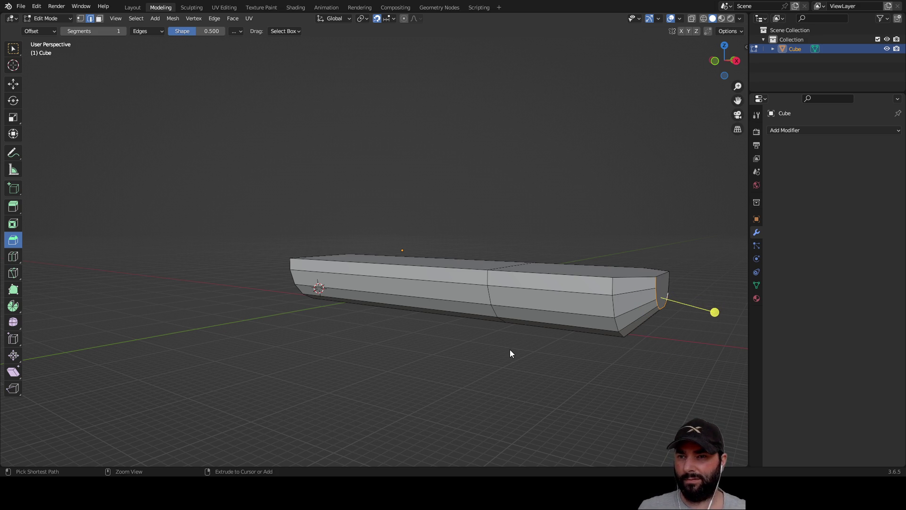
pyautogui.hotkey('ctrl', 'z')
pyautogui.hotkey('ctrl', 'z')
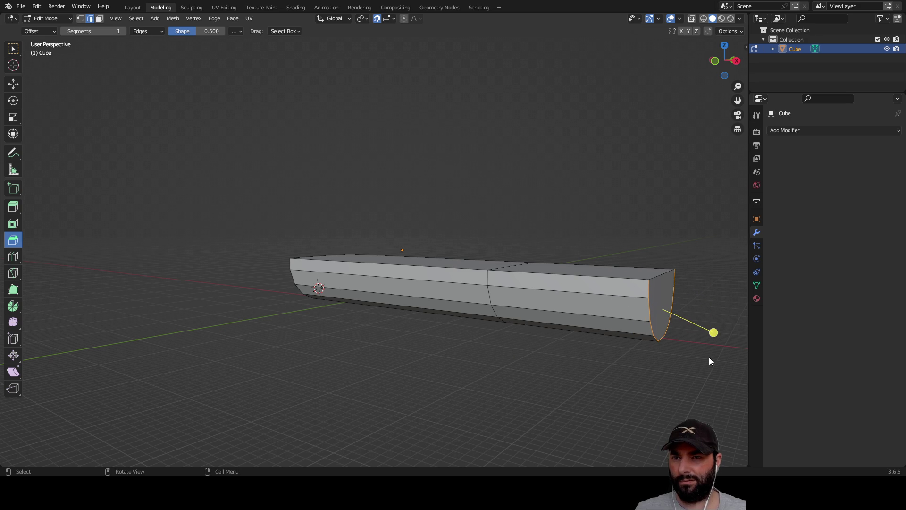
pyautogui.moveTo(714, 334)
pyautogui.mouseDown()
pyautogui.moveTo(746, 344)
pyautogui.moveTo(6, 351)
pyautogui.mouseUp()
pyautogui.moveTo(5, 352); pyautogui.dragTo(7, 341, button='middle')
pyautogui.click(530, 301)
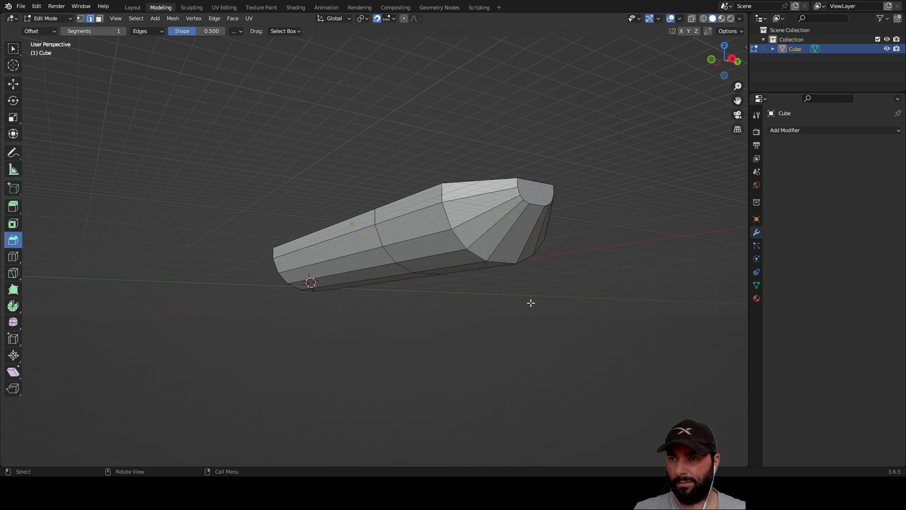
pyautogui.moveTo(530, 301); pyautogui.dragTo(541, 304, button='middle')
pyautogui.moveTo(518, 263); pyautogui.dragTo(523, 246, button='middle')
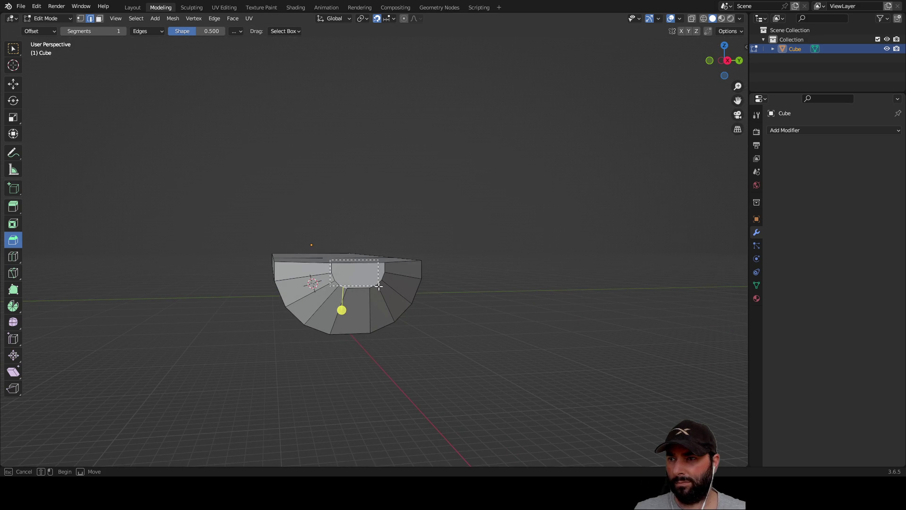
# Step: Bevel the bow end face and the edges around it, then clear the selection
pyautogui.moveTo(385, 290); pyautogui.dragTo(386, 290)
pyautogui.moveTo(437, 317); pyautogui.dragTo(503, 326, button='middle')
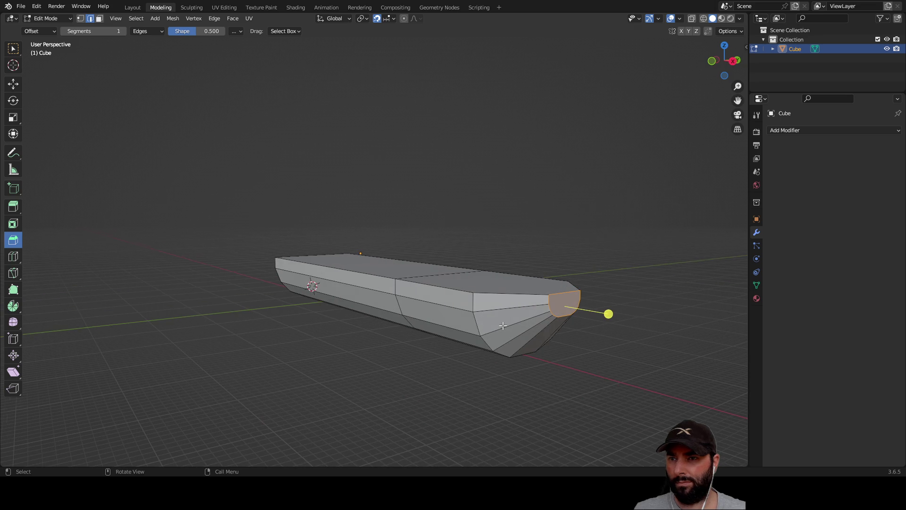
pyautogui.moveTo(605, 317)
pyautogui.mouseDown()
pyautogui.moveTo(688, 347)
pyautogui.moveTo(597, 333)
pyautogui.moveTo(625, 344)
pyautogui.moveTo(604, 341)
pyautogui.mouseUp()
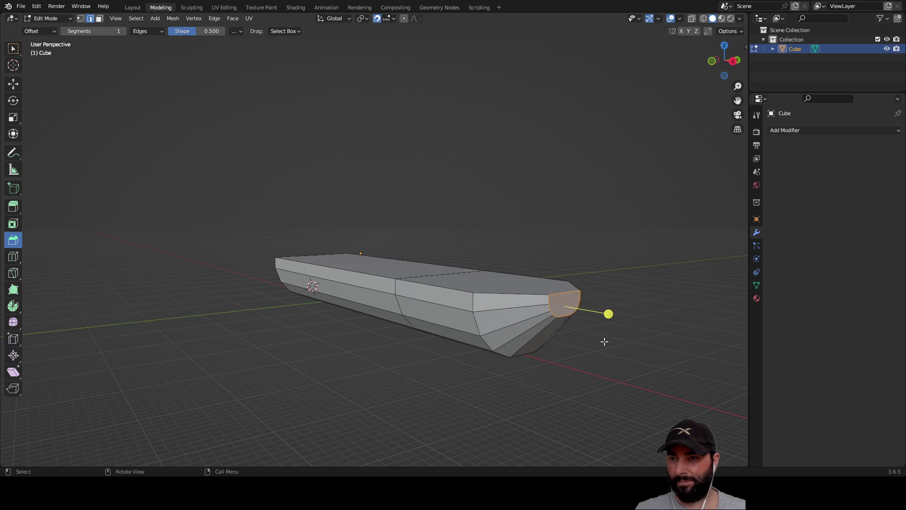
pyautogui.scroll(2, 605, 341)
pyautogui.moveTo(579, 347)
pyautogui.mouseDown(button='middle')
pyautogui.moveTo(560, 333)
pyautogui.moveTo(491, 331)
pyautogui.mouseUp(button='middle')
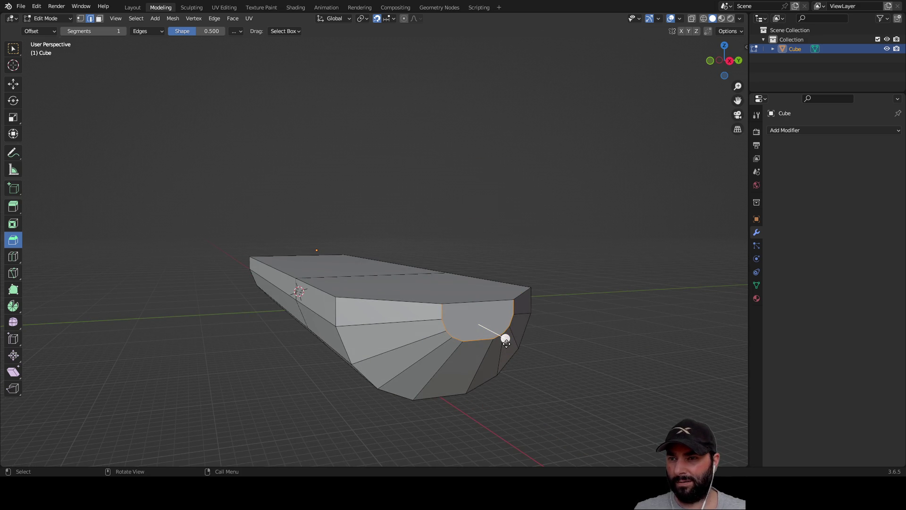
pyautogui.moveTo(506, 340); pyautogui.dragTo(530, 356)
pyautogui.moveTo(530, 356)
pyautogui.mouseDown(button='middle')
pyautogui.moveTo(656, 357)
pyautogui.moveTo(647, 349)
pyautogui.moveTo(453, 342)
pyautogui.moveTo(551, 340)
pyautogui.moveTo(448, 345)
pyautogui.moveTo(435, 338)
pyautogui.moveTo(468, 341)
pyautogui.moveTo(461, 340)
pyautogui.mouseUp(button='middle')
pyautogui.click(591, 356)
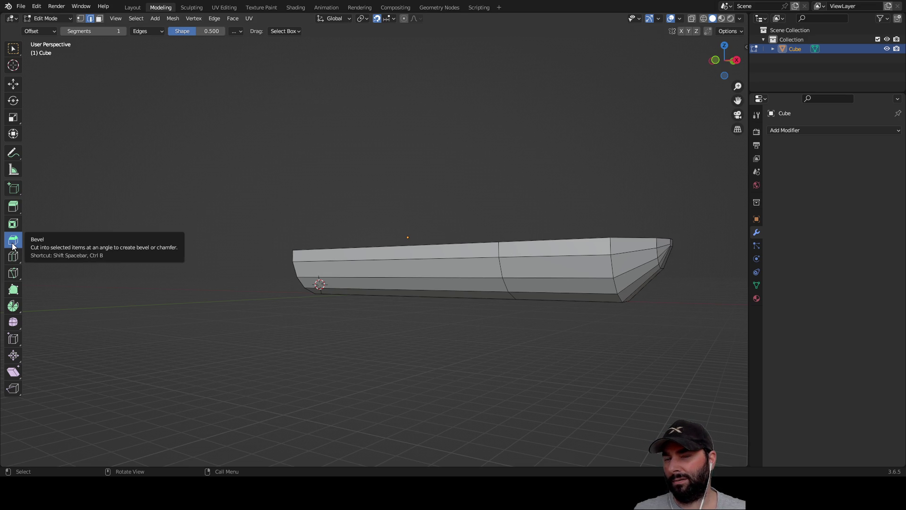
# Step: Orbit around the boat to inspect the bevelled, rounded bow
pyautogui.moveTo(443, 346)
pyautogui.mouseDown(button='middle')
pyautogui.moveTo(409, 349)
pyautogui.moveTo(418, 366)
pyautogui.moveTo(471, 391)
pyautogui.moveTo(438, 357)
pyautogui.mouseUp(button='middle')
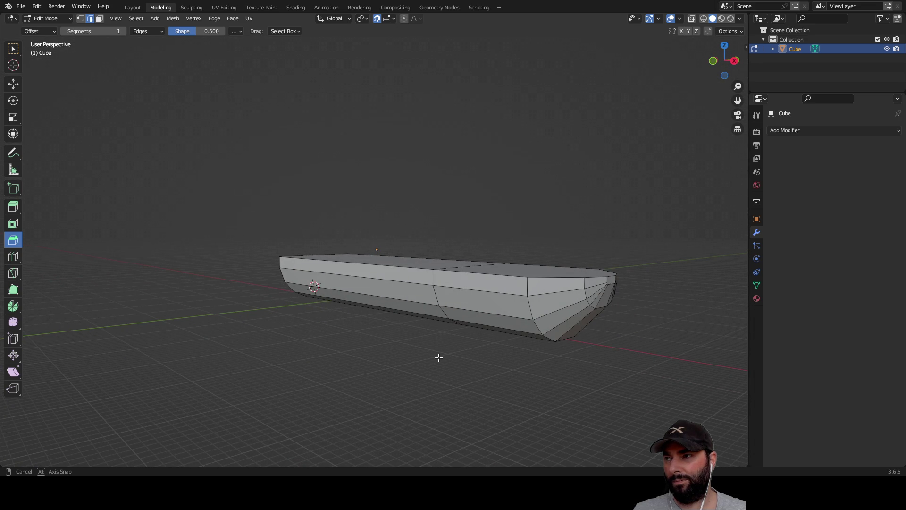
pyautogui.moveTo(438, 357); pyautogui.dragTo(439, 357, button='middle')
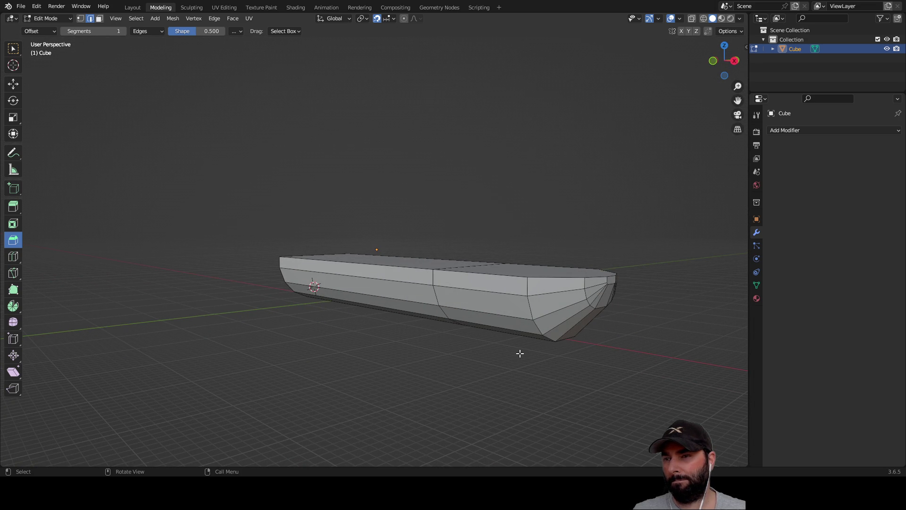
pyautogui.moveTo(514, 352)
pyautogui.mouseDown(button='middle')
pyautogui.moveTo(493, 319)
pyautogui.moveTo(489, 344)
pyautogui.moveTo(527, 354)
pyautogui.mouseUp(button='middle')
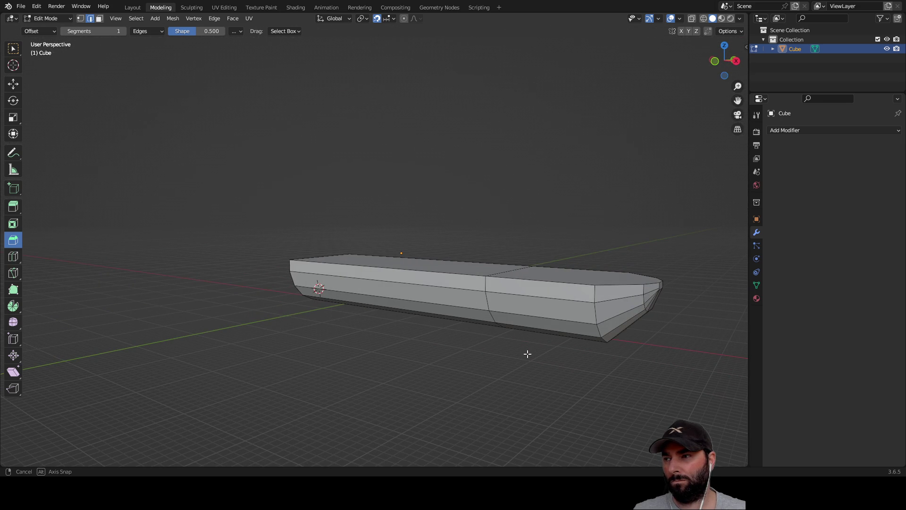
pyautogui.moveTo(527, 354); pyautogui.dragTo(528, 354, button='middle')
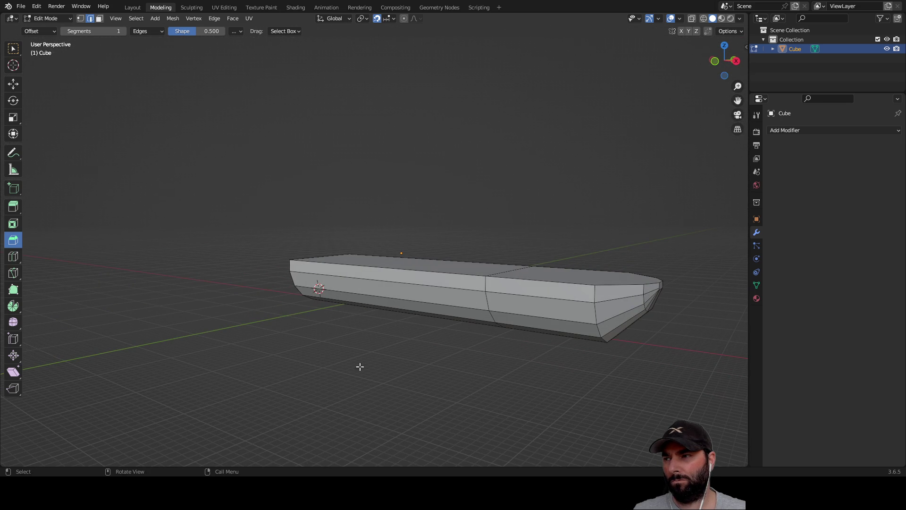
pyautogui.click(14, 323)
# Step: Smooth the bow edges in two passes, then clear the selection
pyautogui.moveTo(618, 286); pyautogui.dragTo(638, 354)
pyautogui.moveTo(638, 357)
pyautogui.mouseDown(button='middle')
pyautogui.moveTo(622, 366)
pyautogui.moveTo(605, 357)
pyautogui.mouseUp(button='middle')
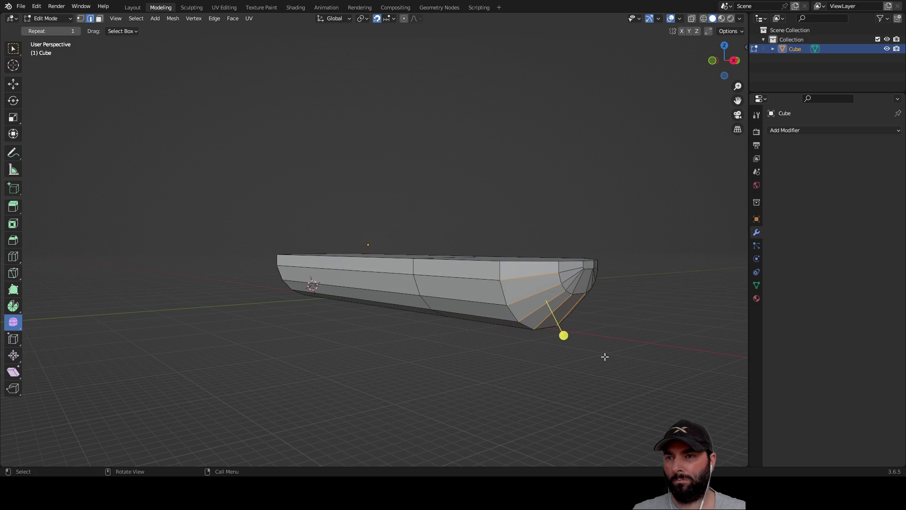
pyautogui.moveTo(563, 336)
pyautogui.mouseDown()
pyautogui.moveTo(598, 421)
pyautogui.moveTo(628, 460)
pyautogui.moveTo(637, 438)
pyautogui.moveTo(614, 401)
pyautogui.mouseUp()
pyautogui.moveTo(603, 377)
pyautogui.mouseDown(button='middle')
pyautogui.moveTo(517, 326)
pyautogui.moveTo(491, 293)
pyautogui.moveTo(512, 268)
pyautogui.mouseUp(button='middle')
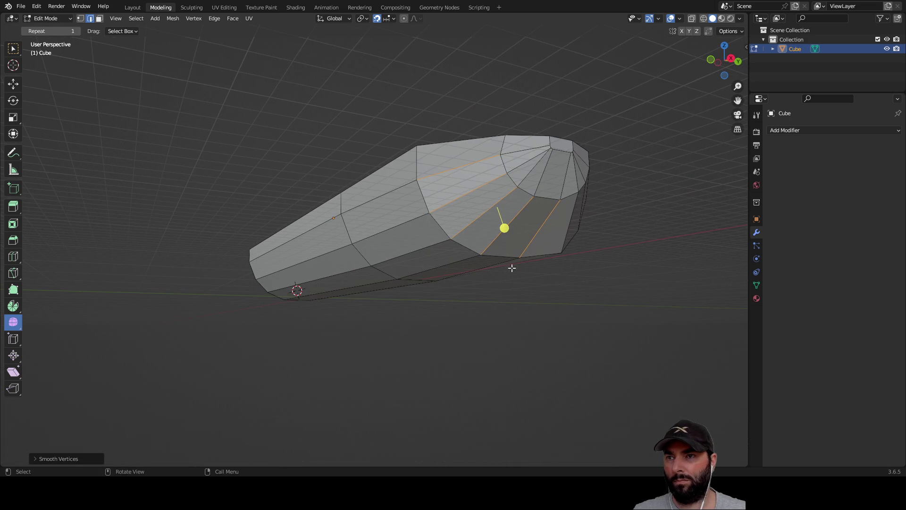
pyautogui.moveTo(504, 227); pyautogui.dragTo(505, 232)
pyautogui.moveTo(512, 268); pyautogui.dragTo(525, 325)
pyautogui.moveTo(516, 311)
pyautogui.mouseDown(button='middle')
pyautogui.moveTo(546, 317)
pyautogui.moveTo(438, 272)
pyautogui.moveTo(485, 277)
pyautogui.moveTo(475, 277)
pyautogui.mouseUp(button='middle')
pyautogui.click(446, 281)
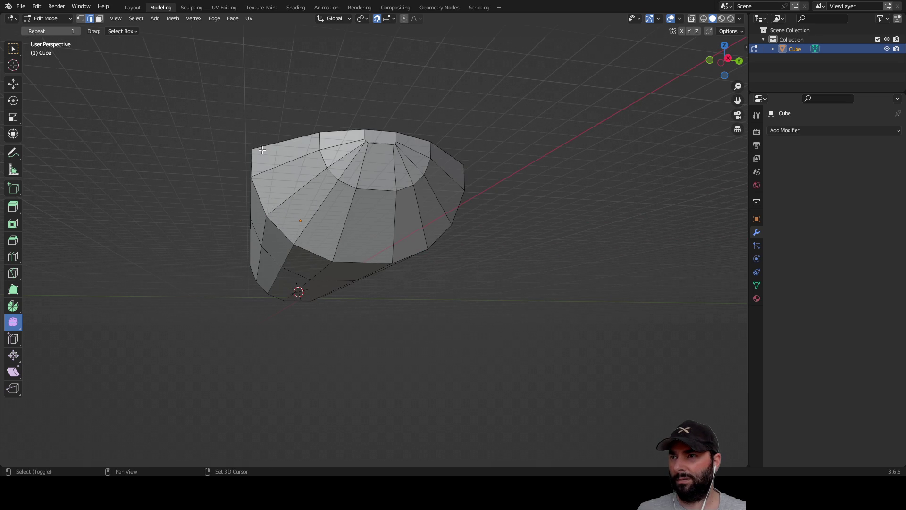
# Step: Select the upper, front and side faces of the bow for smoothing
pyautogui.moveTo(277, 126)
pyautogui.mouseDown()
pyautogui.moveTo(328, 143)
pyautogui.moveTo(474, 225)
pyautogui.mouseUp()
pyautogui.moveTo(473, 225); pyautogui.dragTo(444, 231, button='middle')
pyautogui.moveTo(255, 184)
pyautogui.keyDown('shift'); pyautogui.mouseDown()
pyautogui.moveTo(292, 201)
pyautogui.moveTo(317, 254)
pyautogui.mouseUp(); pyautogui.keyUp('shift')
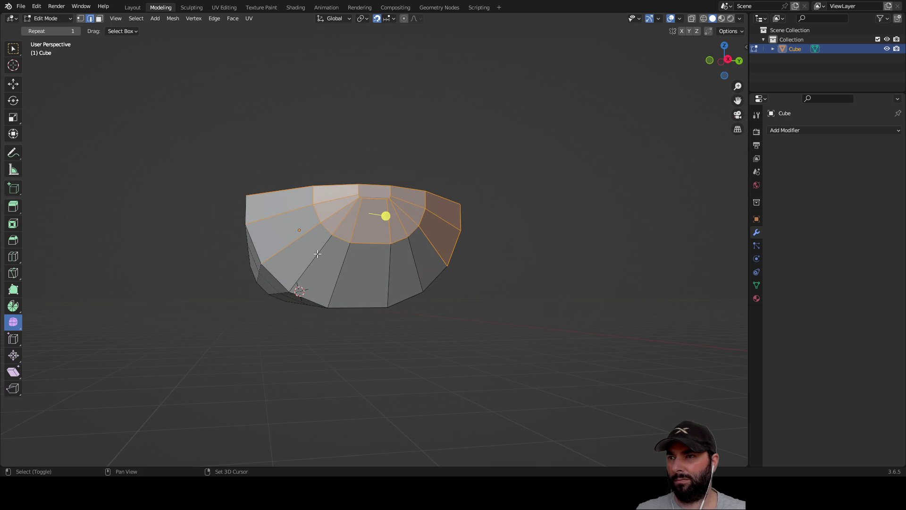
pyautogui.keyDown('shift'); pyautogui.click(359, 283); pyautogui.keyUp('shift')
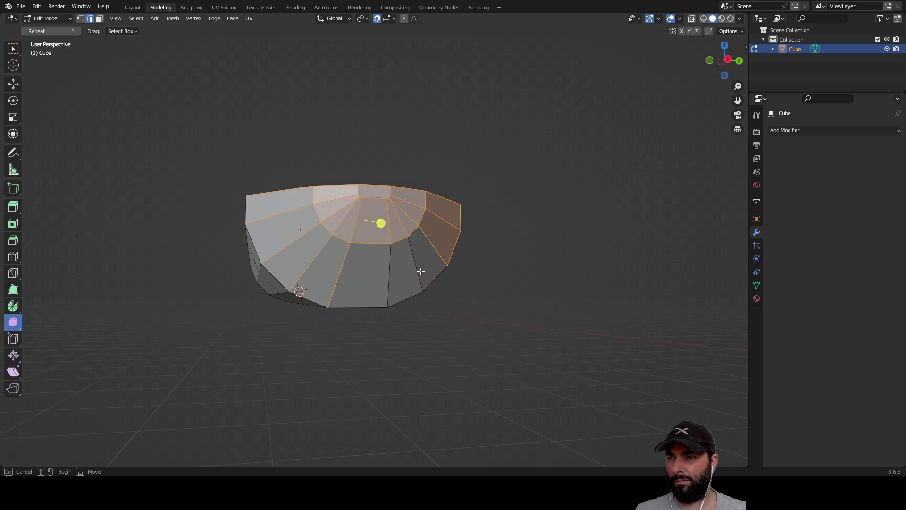
pyautogui.scroll(5, 415, 263)
pyautogui.moveTo(419, 253); pyautogui.dragTo(550, 173, button='middle')
pyautogui.keyDown('ctrl'); pyautogui.moveTo(515, 138); pyautogui.dragTo(517, 170, button='right'); pyautogui.keyUp('ctrl')
pyautogui.keyDown('shift'); pyautogui.moveTo(553, 244); pyautogui.dragTo(552, 244); pyautogui.keyUp('shift')
pyautogui.keyDown('shift'); pyautogui.click(537, 235); pyautogui.keyUp('shift')
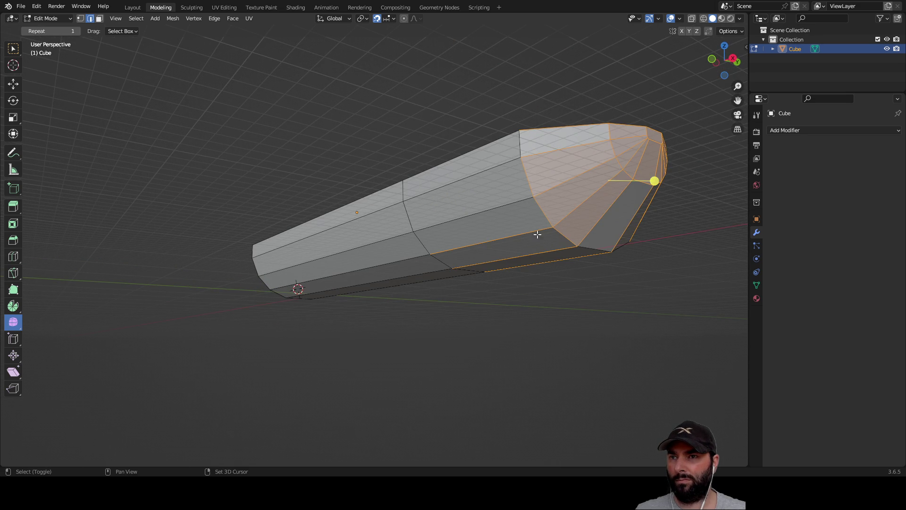
pyautogui.keyDown('shift'); pyautogui.click(522, 152); pyautogui.keyUp('shift')
pyautogui.keyDown('shift'); pyautogui.click(521, 211); pyautogui.keyUp('shift')
# Step: Extend the bow selection with mid-section and lower side faces of the hull
pyautogui.moveTo(565, 238)
pyautogui.mouseDown(button='middle')
pyautogui.moveTo(410, 203)
pyautogui.moveTo(384, 183)
pyautogui.moveTo(240, 210)
pyautogui.mouseUp(button='middle')
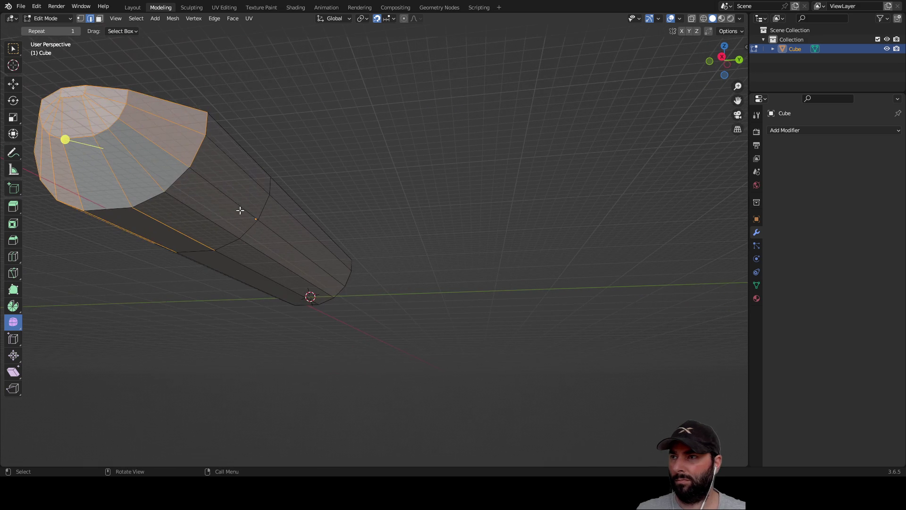
pyautogui.keyDown('shift'); pyautogui.moveTo(231, 173); pyautogui.dragTo(182, 222); pyautogui.keyUp('shift')
pyautogui.moveTo(188, 222); pyautogui.dragTo(192, 247, button='middle')
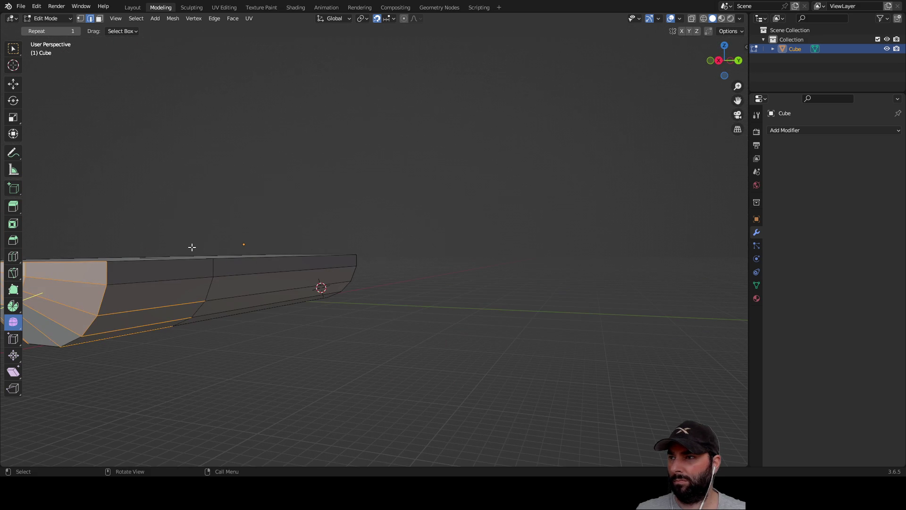
pyautogui.keyDown('shift'); pyautogui.click(156, 299); pyautogui.keyUp('shift')
pyautogui.moveTo(169, 299)
pyautogui.mouseDown(button='middle')
pyautogui.moveTo(239, 307)
pyautogui.moveTo(217, 307)
pyautogui.moveTo(248, 299)
pyautogui.mouseUp(button='middle')
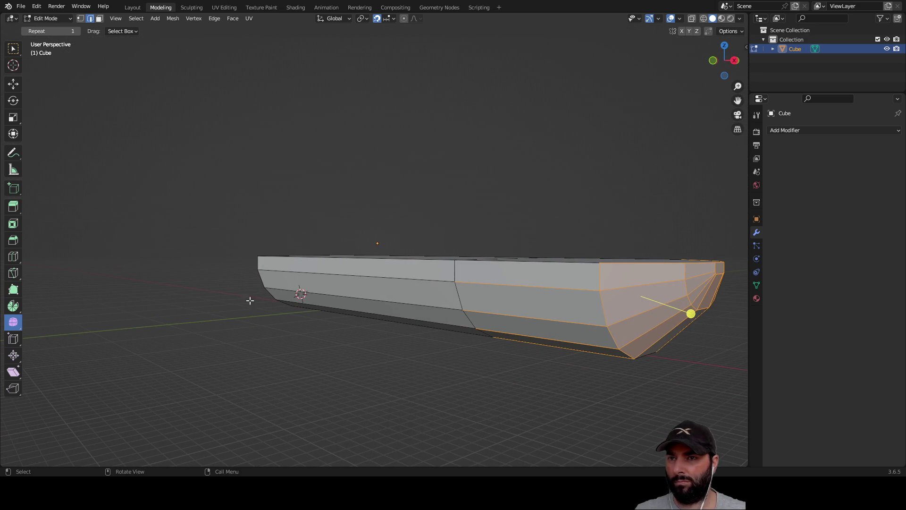
pyautogui.keyDown('shift'); pyautogui.moveTo(523, 321); pyautogui.dragTo(467, 336, button='middle'); pyautogui.keyUp('shift')
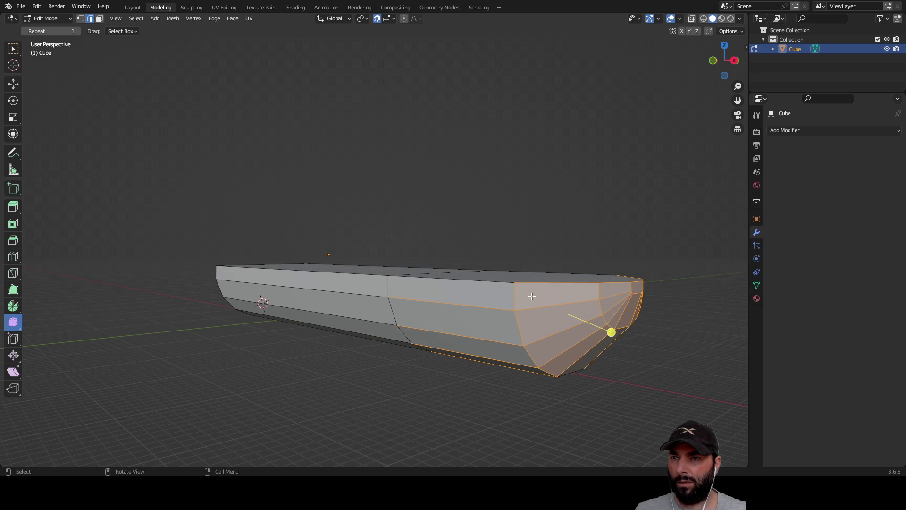
pyautogui.moveTo(545, 283)
pyautogui.keyDown('shift'); pyautogui.mouseDown(button='middle')
pyautogui.moveTo(534, 294)
pyautogui.moveTo(518, 287)
pyautogui.mouseUp(button='middle'); pyautogui.keyUp('shift')
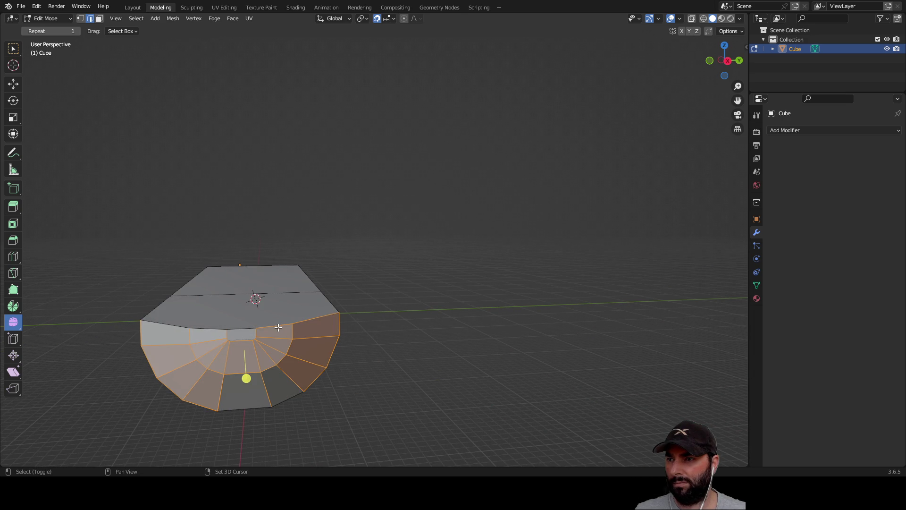
# Step: Smooth the selected bow region into a softer taper, then deselect it
pyautogui.moveTo(309, 319)
pyautogui.mouseDown(button='middle')
pyautogui.moveTo(463, 289)
pyautogui.moveTo(373, 433)
pyautogui.mouseUp(button='middle')
pyautogui.moveTo(372, 432)
pyautogui.mouseDown()
pyautogui.moveTo(438, 202)
pyautogui.moveTo(431, 399)
pyautogui.moveTo(419, 346)
pyautogui.moveTo(403, 426)
pyautogui.moveTo(445, 344)
pyautogui.moveTo(419, 424)
pyautogui.moveTo(496, 283)
pyautogui.moveTo(499, 251)
pyautogui.moveTo(481, 176)
pyautogui.moveTo(485, 370)
pyautogui.moveTo(528, 130)
pyautogui.moveTo(491, 451)
pyautogui.moveTo(495, 206)
pyautogui.moveTo(480, 439)
pyautogui.moveTo(504, 278)
pyautogui.mouseUp()
pyautogui.moveTo(503, 279); pyautogui.dragTo(447, 186, button='middle')
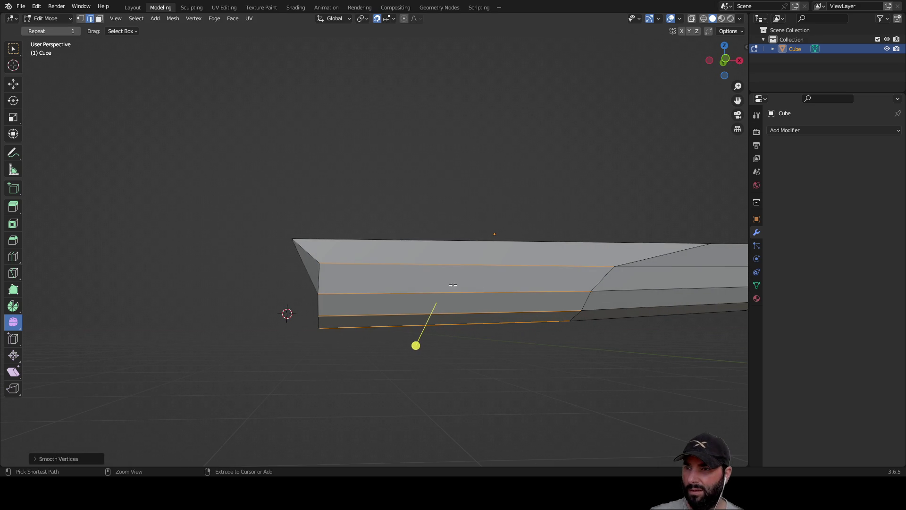
pyautogui.click(476, 382)
pyautogui.moveTo(476, 382)
pyautogui.mouseDown(button='middle')
pyautogui.moveTo(560, 372)
pyautogui.moveTo(508, 372)
pyautogui.moveTo(360, 315)
pyautogui.moveTo(480, 332)
pyautogui.moveTo(453, 348)
pyautogui.moveTo(437, 386)
pyautogui.moveTo(443, 346)
pyautogui.moveTo(355, 324)
pyautogui.mouseUp(button='middle')
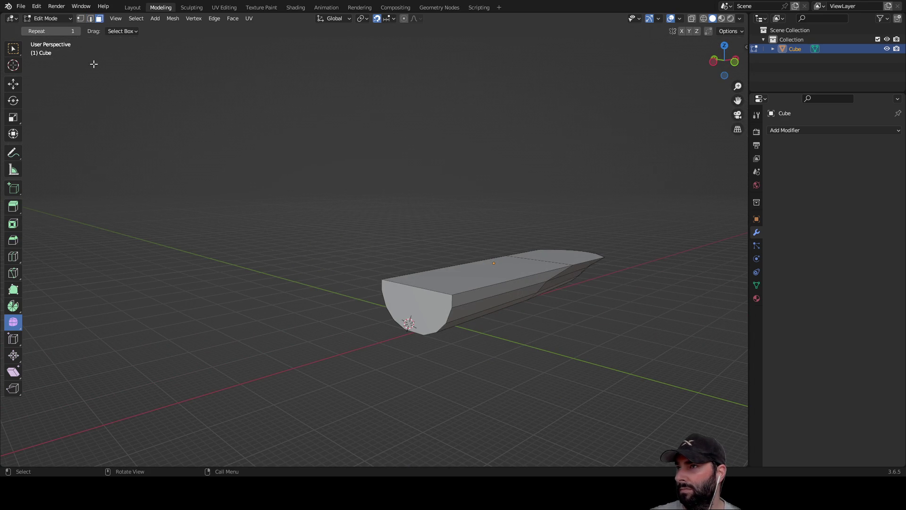
# Step: Extrude the flat stern end face outward to lengthen the hull, then deselect it
pyautogui.click(14, 211)
pyautogui.click(384, 313)
pyautogui.moveTo(384, 313); pyautogui.dragTo(265, 360)
pyautogui.moveTo(265, 360)
pyautogui.mouseDown(button='middle')
pyautogui.moveTo(532, 346)
pyautogui.moveTo(393, 337)
pyautogui.moveTo(471, 344)
pyautogui.moveTo(471, 368)
pyautogui.moveTo(451, 402)
pyautogui.moveTo(448, 348)
pyautogui.mouseUp(button='middle')
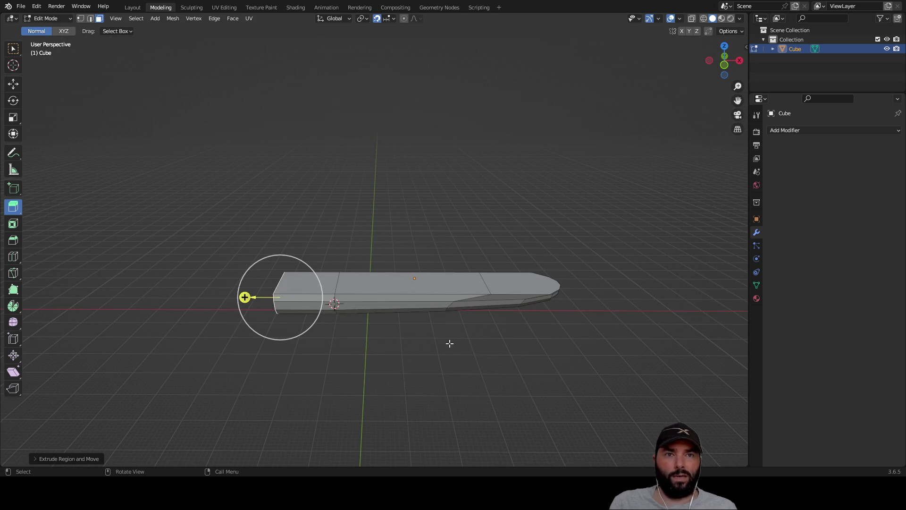
pyautogui.moveTo(359, 241)
pyautogui.mouseDown(button='middle')
pyautogui.moveTo(389, 207)
pyautogui.moveTo(405, 206)
pyautogui.mouseUp(button='middle')
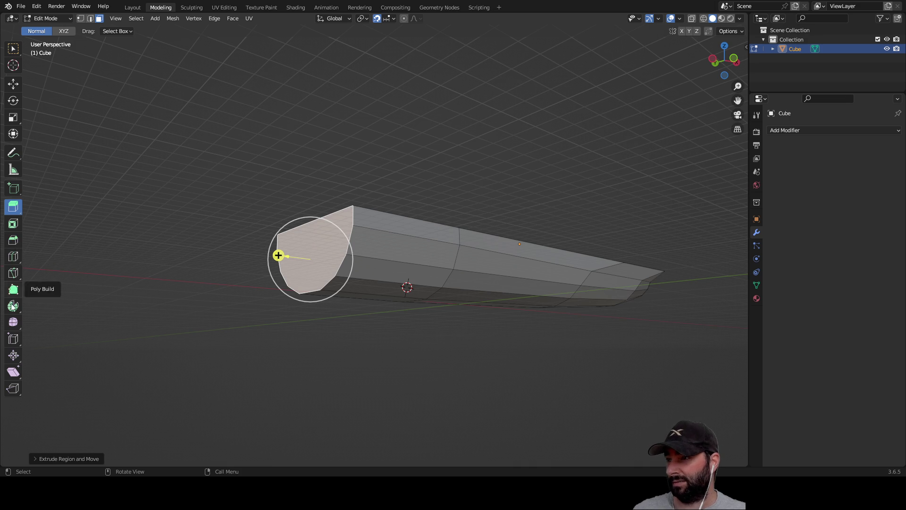
pyautogui.click(154, 271)
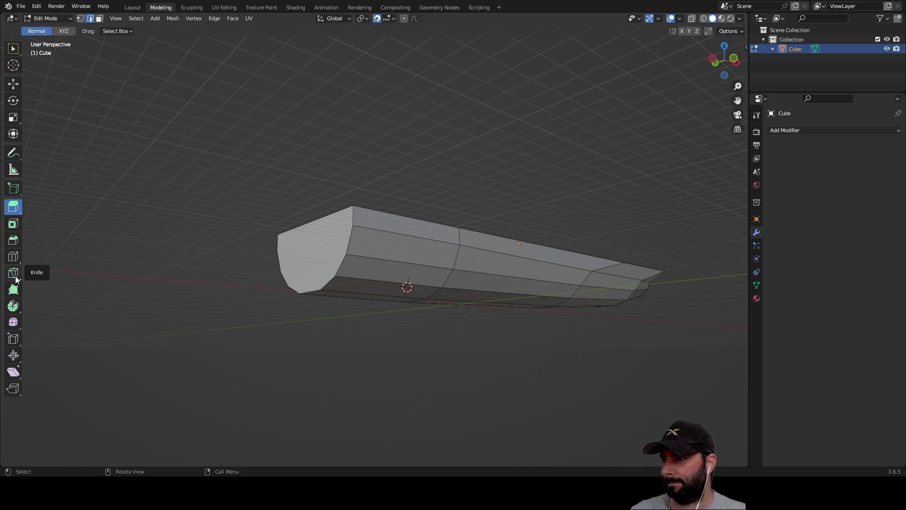
pyautogui.click(14, 241)
# Step: Select just the edges around the hull's square stern end face
pyautogui.moveTo(179, 279); pyautogui.dragTo(294, 281, button='middle')
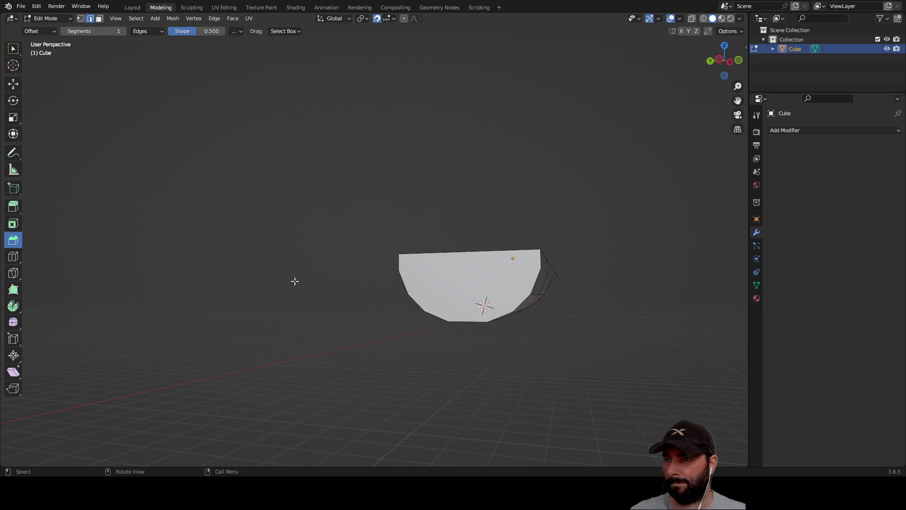
pyautogui.moveTo(546, 348)
pyautogui.mouseDown(button='middle')
pyautogui.moveTo(567, 340)
pyautogui.moveTo(526, 394)
pyautogui.moveTo(571, 366)
pyautogui.moveTo(561, 359)
pyautogui.mouseUp(button='middle')
pyautogui.moveTo(388, 232); pyautogui.dragTo(589, 368)
pyautogui.moveTo(588, 368)
pyautogui.mouseDown(button='middle')
pyautogui.moveTo(544, 375)
pyautogui.moveTo(528, 392)
pyautogui.moveTo(479, 371)
pyautogui.mouseUp(button='middle')
pyautogui.keyDown('shift'); pyautogui.click(461, 358); pyautogui.keyUp('shift')
pyautogui.keyDown('shift'); pyautogui.click(456, 359); pyautogui.keyUp('shift')
pyautogui.keyDown('shift'); pyautogui.click(457, 344); pyautogui.keyUp('shift')
pyautogui.keyDown('shift'); pyautogui.click(357, 333); pyautogui.keyUp('shift')
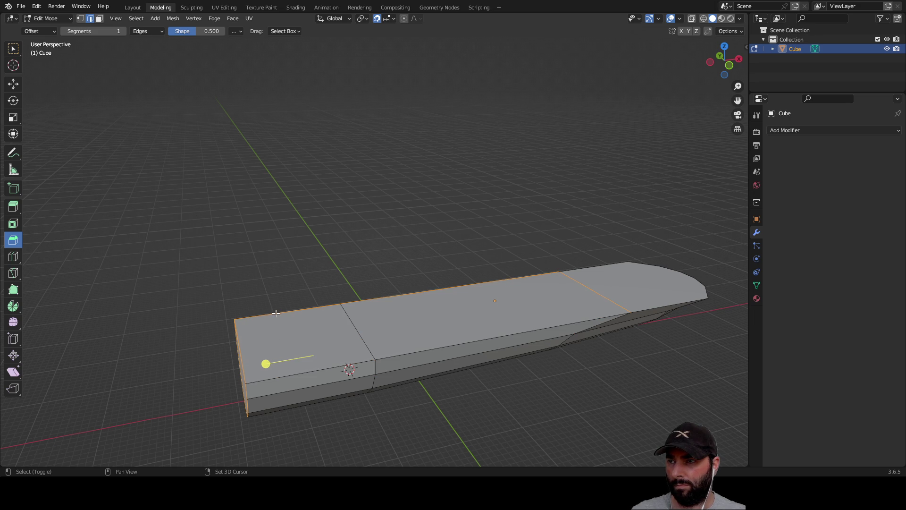
pyautogui.keyDown('shift'); pyautogui.click(380, 298); pyautogui.keyUp('shift')
pyautogui.keyDown('shift'); pyautogui.click(595, 289); pyautogui.keyUp('shift')
pyautogui.moveTo(595, 290)
pyautogui.mouseDown(button='middle')
pyautogui.moveTo(285, 259)
pyautogui.moveTo(368, 232)
pyautogui.moveTo(324, 249)
pyautogui.moveTo(334, 269)
pyautogui.moveTo(419, 290)
pyautogui.mouseUp(button='middle')
pyautogui.keyDown('shift'); pyautogui.click(550, 313); pyautogui.keyUp('shift')
pyautogui.moveTo(550, 313)
pyautogui.mouseDown(button='middle')
pyautogui.moveTo(421, 339)
pyautogui.moveTo(482, 336)
pyautogui.moveTo(346, 329)
pyautogui.moveTo(419, 317)
pyautogui.mouseUp(button='middle')
# Step: Bevel the selected stern end-face edges, then clear the selection
pyautogui.moveTo(434, 295); pyautogui.dragTo(457, 298)
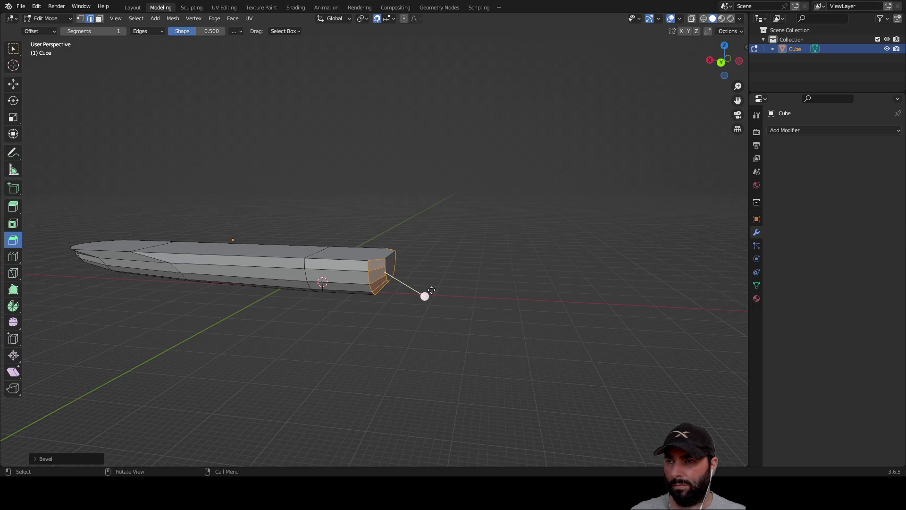
pyautogui.scroll(3, 431, 289)
pyautogui.keyDown('shift'); pyautogui.click(386, 278); pyautogui.keyUp('shift')
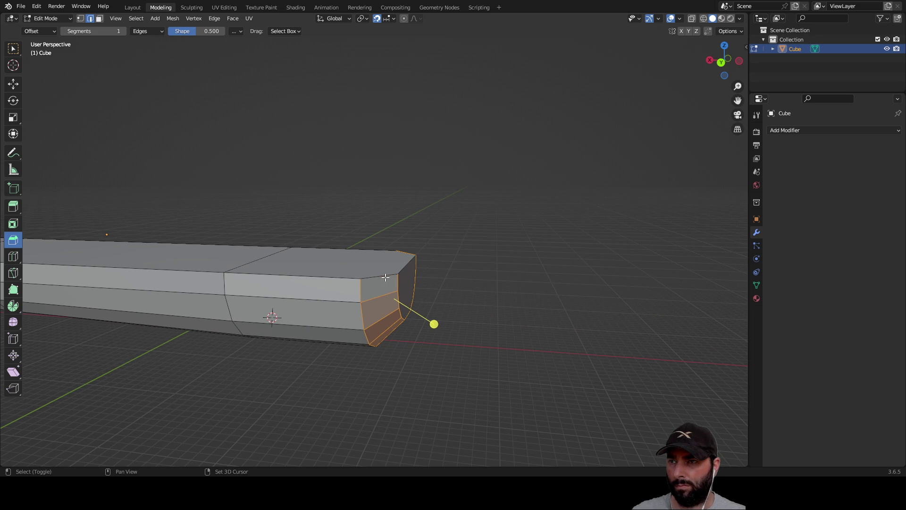
pyautogui.moveTo(484, 279)
pyautogui.mouseDown(button='middle')
pyautogui.moveTo(699, 399)
pyautogui.moveTo(540, 352)
pyautogui.moveTo(493, 301)
pyautogui.mouseUp(button='middle')
pyautogui.click(699, 399)
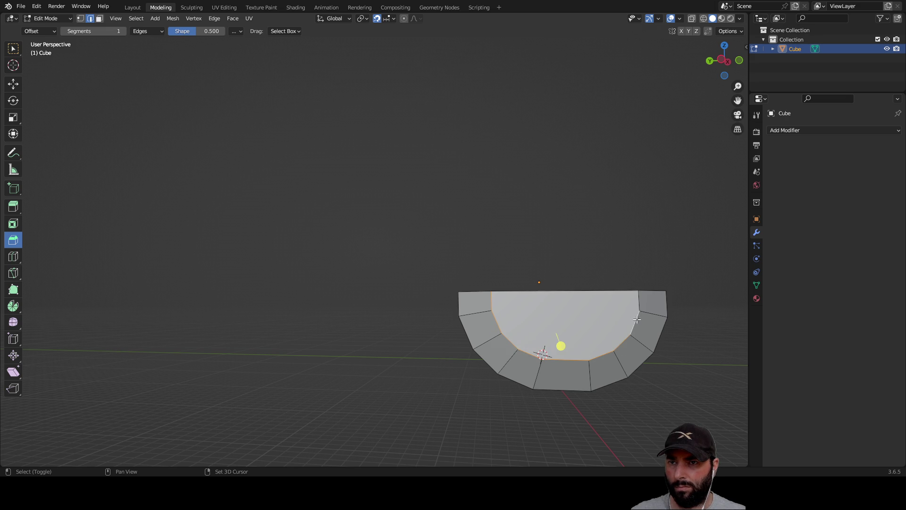
pyautogui.moveTo(638, 300); pyautogui.dragTo(575, 329, button='middle')
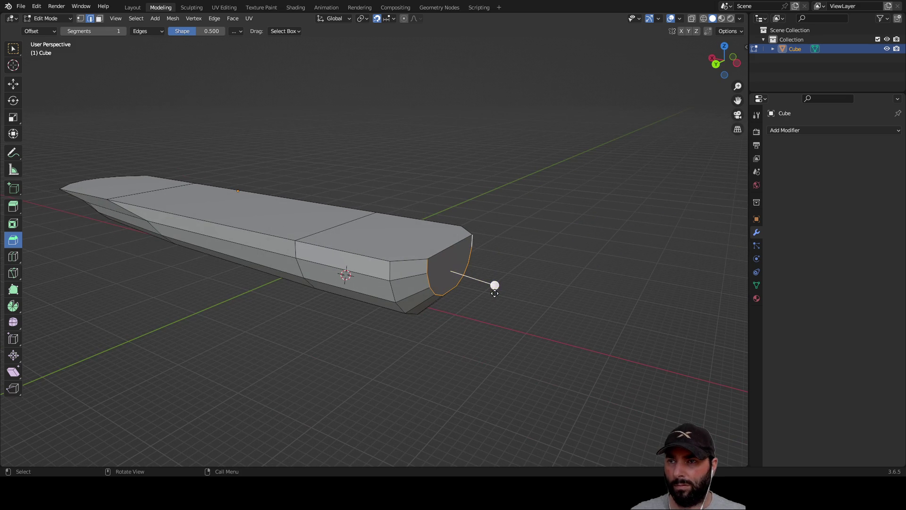
# Step: Bevel the stern edge loop into several segments, then bevel the curve's edge loop again
pyautogui.moveTo(495, 285)
pyautogui.mouseDown()
pyautogui.moveTo(519, 297)
pyautogui.moveTo(510, 296)
pyautogui.moveTo(520, 283)
pyautogui.mouseUp()
pyautogui.click(534, 281)
pyautogui.moveTo(534, 281)
pyautogui.mouseDown(button='middle')
pyautogui.moveTo(568, 303)
pyautogui.moveTo(535, 298)
pyautogui.mouseUp(button='middle')
pyautogui.keyDown('shift'); pyautogui.click(545, 332); pyautogui.keyUp('shift')
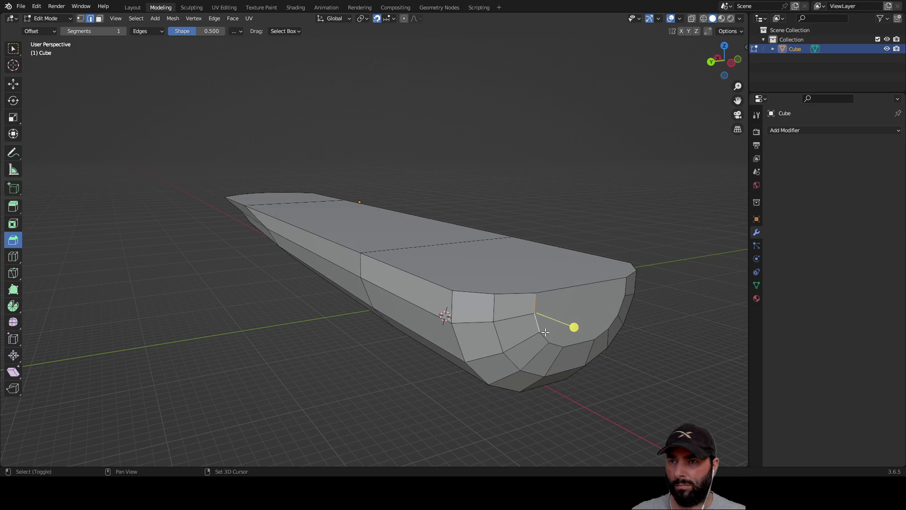
pyautogui.keyDown('shift'); pyautogui.click(608, 322); pyautogui.keyUp('shift')
pyautogui.keyDown('shift'); pyautogui.click(620, 307); pyautogui.keyUp('shift')
pyautogui.keyDown('shift'); pyautogui.click(625, 286); pyautogui.keyUp('shift')
pyautogui.moveTo(623, 333); pyautogui.dragTo(646, 346)
pyautogui.click(617, 336)
# Step: Orbit around the hull to inspect the rounded, multi-segment stern
pyautogui.moveTo(613, 391)
pyautogui.mouseDown(button='middle')
pyautogui.moveTo(608, 380)
pyautogui.moveTo(531, 360)
pyautogui.moveTo(575, 338)
pyautogui.moveTo(564, 358)
pyautogui.moveTo(468, 368)
pyautogui.mouseUp(button='middle')
pyautogui.moveTo(358, 371); pyautogui.dragTo(483, 344, button='middle')
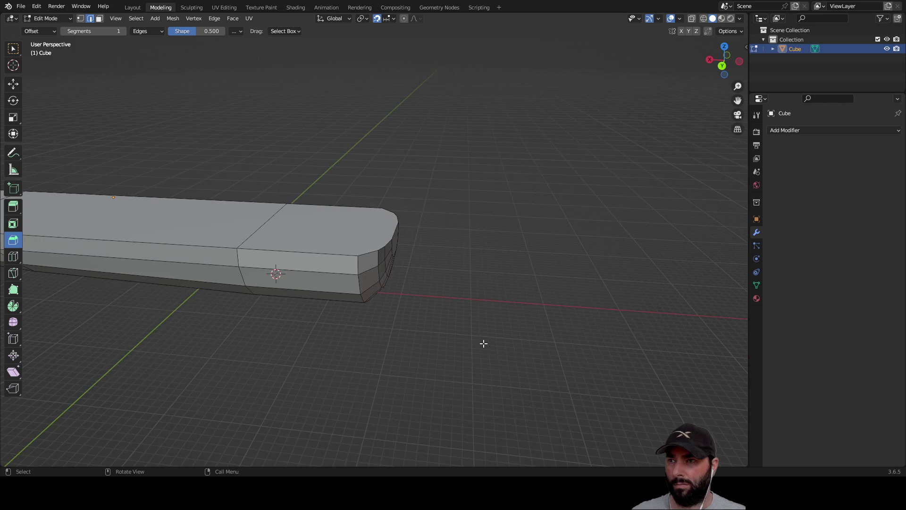
pyautogui.moveTo(420, 341)
pyautogui.mouseDown(button='middle')
pyautogui.moveTo(392, 344)
pyautogui.moveTo(366, 324)
pyautogui.moveTo(420, 267)
pyautogui.moveTo(456, 315)
pyautogui.moveTo(416, 325)
pyautogui.mouseUp(button='middle')
pyautogui.moveTo(377, 346)
pyautogui.mouseDown(button='middle')
pyautogui.moveTo(605, 303)
pyautogui.moveTo(558, 331)
pyautogui.moveTo(516, 330)
pyautogui.mouseUp(button='middle')
pyautogui.rightClick(489, 343)
pyautogui.moveTo(580, 299)
pyautogui.mouseDown(button='middle')
pyautogui.moveTo(505, 328)
pyautogui.moveTo(506, 384)
pyautogui.moveTo(530, 296)
pyautogui.moveTo(531, 352)
pyautogui.moveTo(550, 366)
pyautogui.moveTo(554, 358)
pyautogui.moveTo(545, 283)
pyautogui.moveTo(546, 365)
pyautogui.moveTo(547, 285)
pyautogui.mouseUp(button='middle')
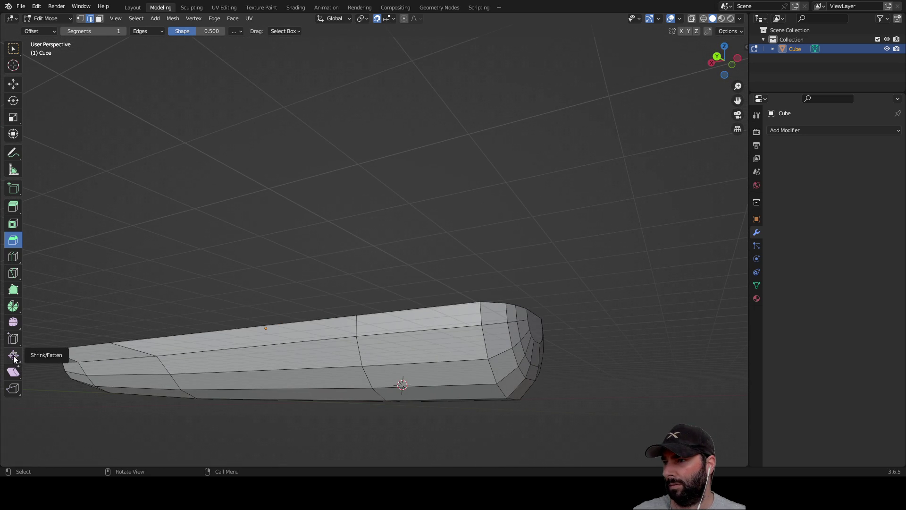
# Step: Smooth the selected edge loop at the rounded stern, then clear the selection
pyautogui.click(14, 321)
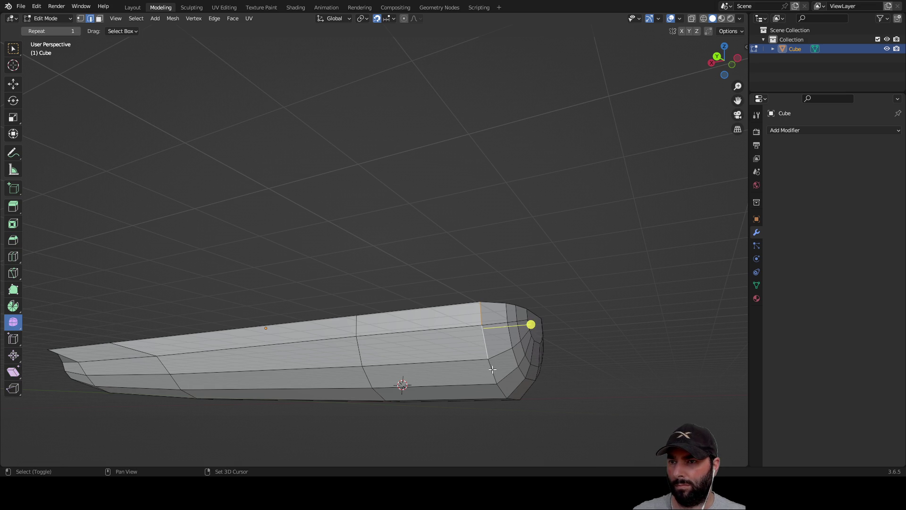
pyautogui.moveTo(564, 381)
pyautogui.mouseDown(button='middle')
pyautogui.moveTo(500, 324)
pyautogui.moveTo(500, 291)
pyautogui.mouseUp(button='middle')
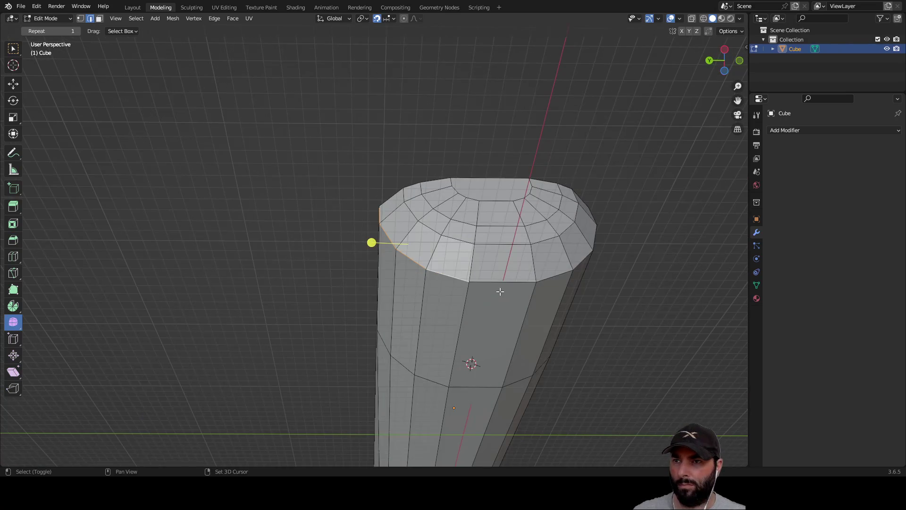
pyautogui.moveTo(550, 277); pyautogui.dragTo(348, 321, button='middle')
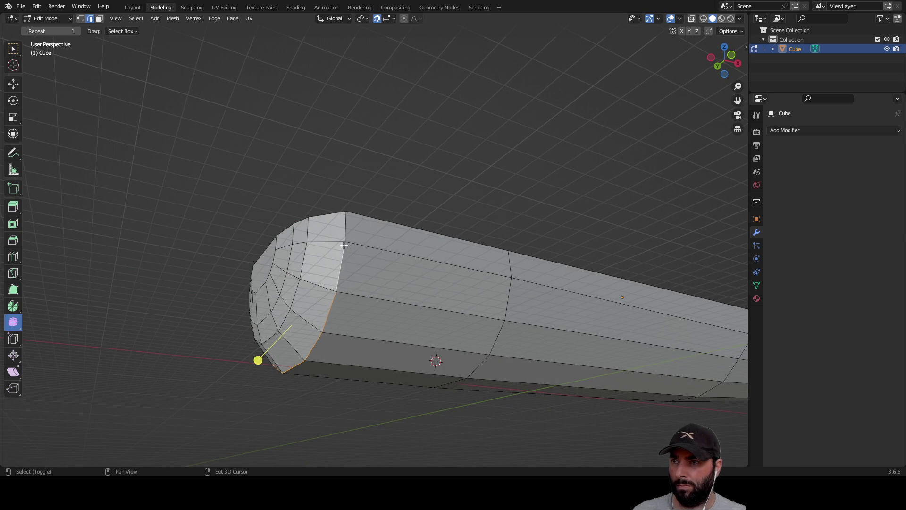
pyautogui.scroll(-2, 294, 358)
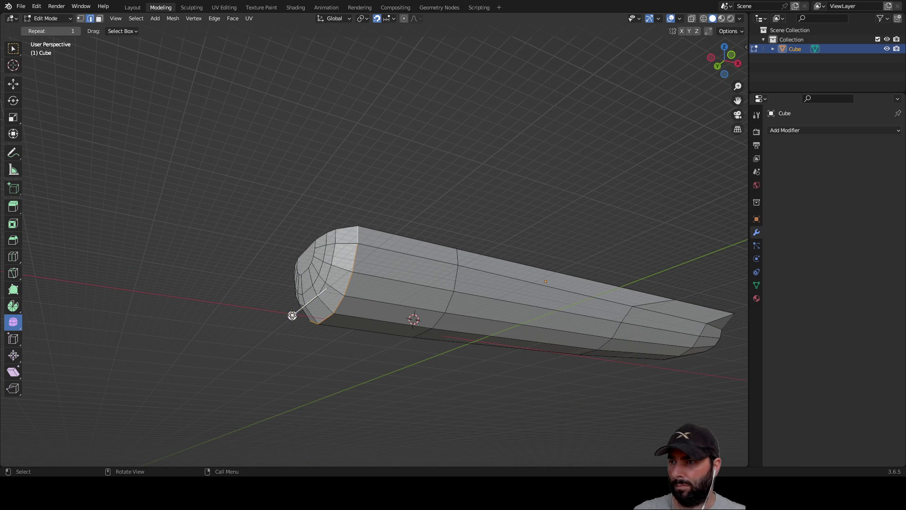
pyautogui.moveTo(292, 315); pyautogui.dragTo(287, 319)
pyautogui.moveTo(237, 344); pyautogui.dragTo(329, 320)
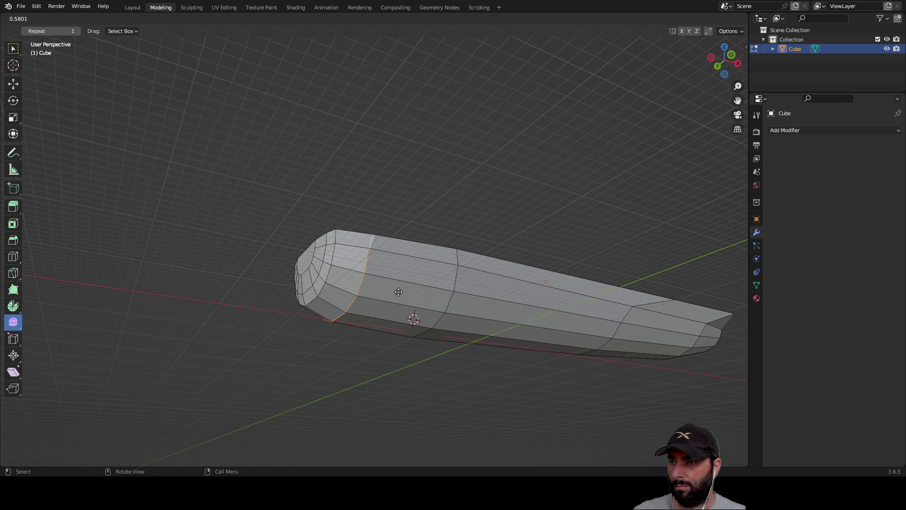
pyautogui.moveTo(419, 282); pyautogui.dragTo(389, 309)
pyautogui.moveTo(275, 366)
pyautogui.mouseDown(button='middle')
pyautogui.moveTo(255, 415)
pyautogui.moveTo(301, 390)
pyautogui.moveTo(262, 386)
pyautogui.moveTo(318, 409)
pyautogui.mouseUp(button='middle')
pyautogui.click(262, 387)
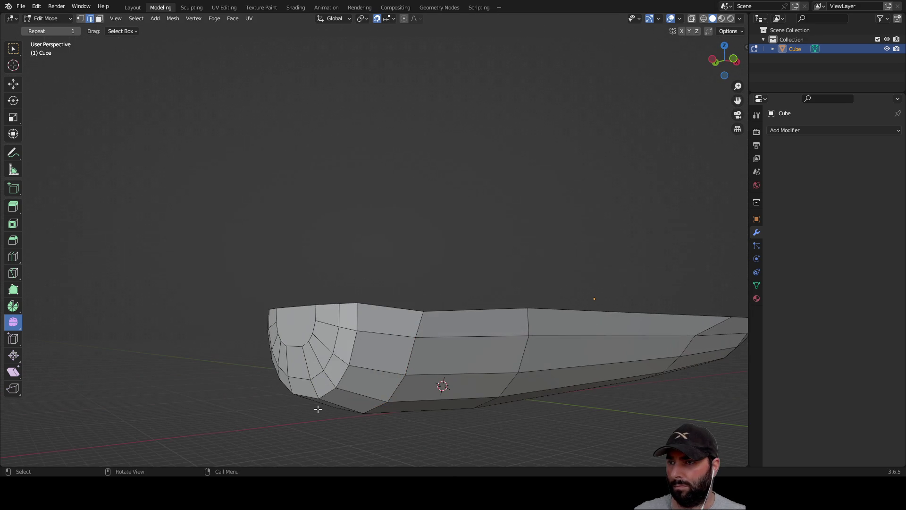
# Step: Orbit around the whole hull to check the smoothed stern from several angles
pyautogui.moveTo(395, 342)
pyautogui.mouseDown(button='middle')
pyautogui.moveTo(364, 347)
pyautogui.moveTo(370, 378)
pyautogui.moveTo(375, 309)
pyautogui.moveTo(352, 328)
pyautogui.moveTo(349, 317)
pyautogui.moveTo(217, 331)
pyautogui.moveTo(113, 325)
pyautogui.mouseUp(button='middle')
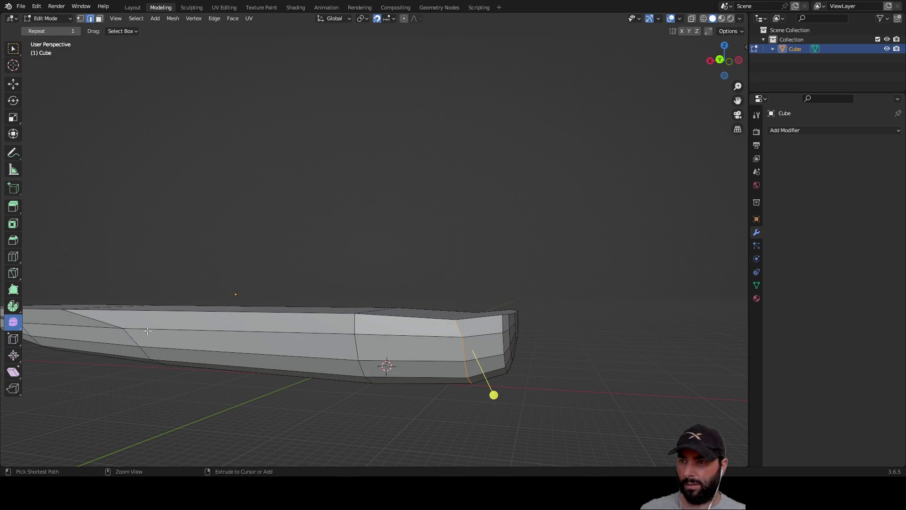
pyautogui.scroll(2, 601, 380)
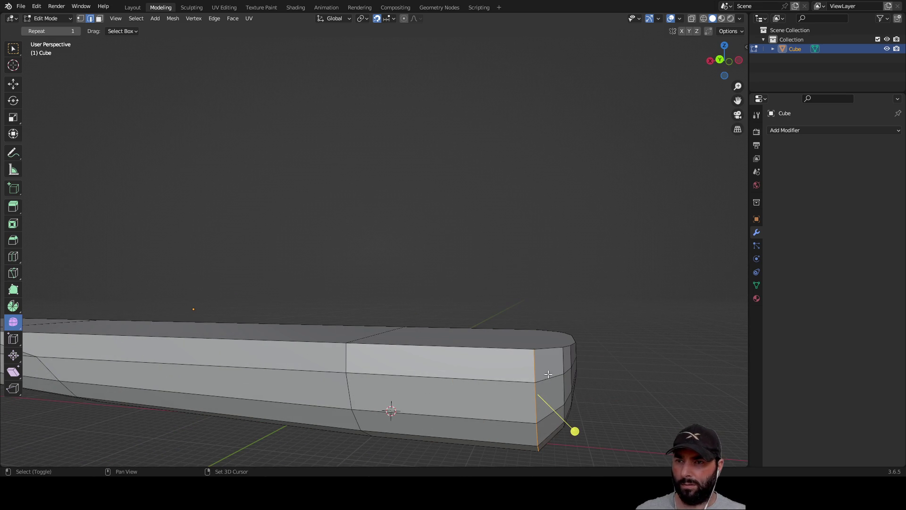
pyautogui.moveTo(535, 364)
pyautogui.mouseDown(button='middle')
pyautogui.moveTo(619, 369)
pyautogui.moveTo(700, 316)
pyautogui.moveTo(339, 393)
pyautogui.mouseUp(button='middle')
pyautogui.moveTo(146, 241)
pyautogui.mouseDown(button='middle')
pyautogui.moveTo(287, 370)
pyautogui.moveTo(429, 330)
pyautogui.moveTo(464, 364)
pyautogui.mouseUp(button='middle')
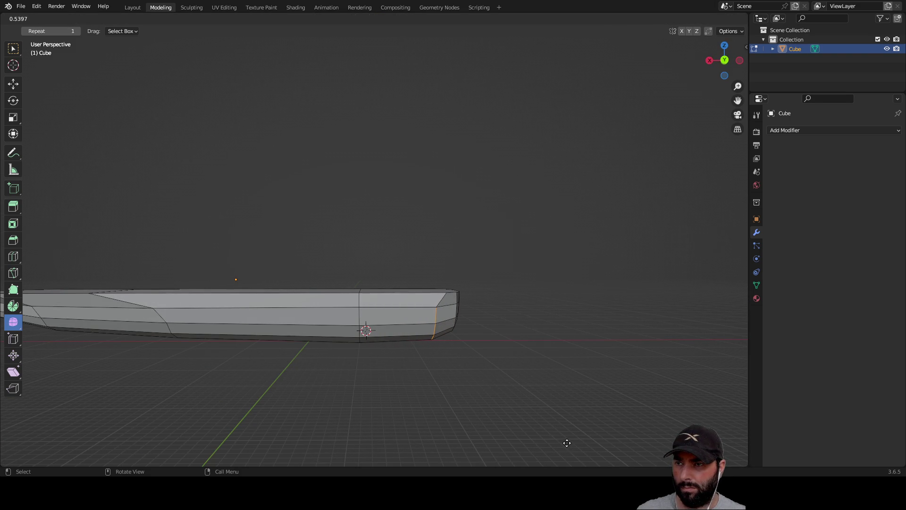
pyautogui.moveTo(593, 472)
pyautogui.mouseDown(button='middle')
pyautogui.moveTo(497, 375)
pyautogui.moveTo(544, 370)
pyautogui.moveTo(568, 388)
pyautogui.moveTo(537, 379)
pyautogui.mouseUp(button='middle')
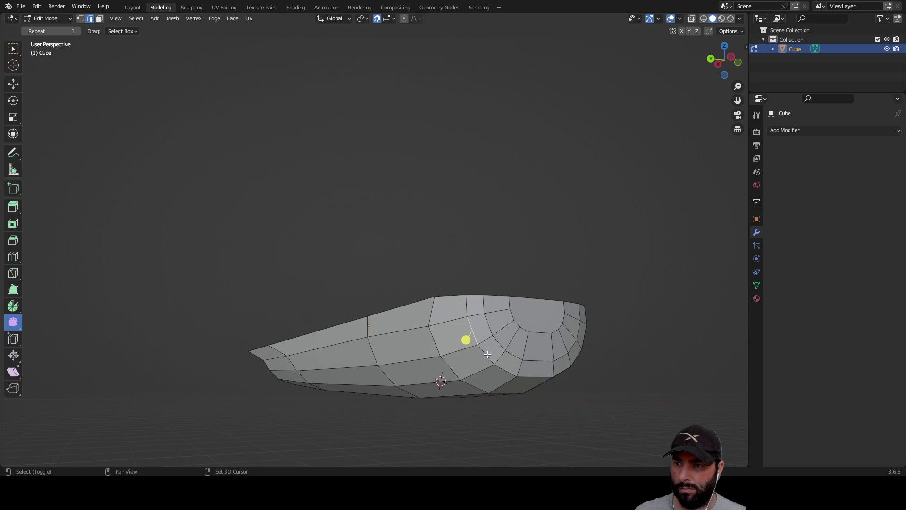
pyautogui.moveTo(535, 376); pyautogui.dragTo(247, 315, button='middle')
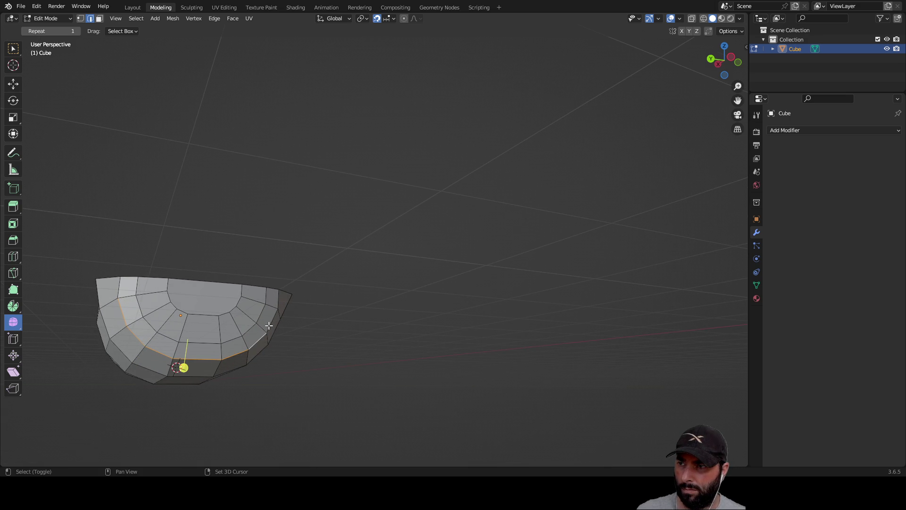
pyautogui.moveTo(277, 303)
pyautogui.mouseDown(button='middle')
pyautogui.moveTo(396, 335)
pyautogui.moveTo(454, 340)
pyautogui.mouseUp(button='middle')
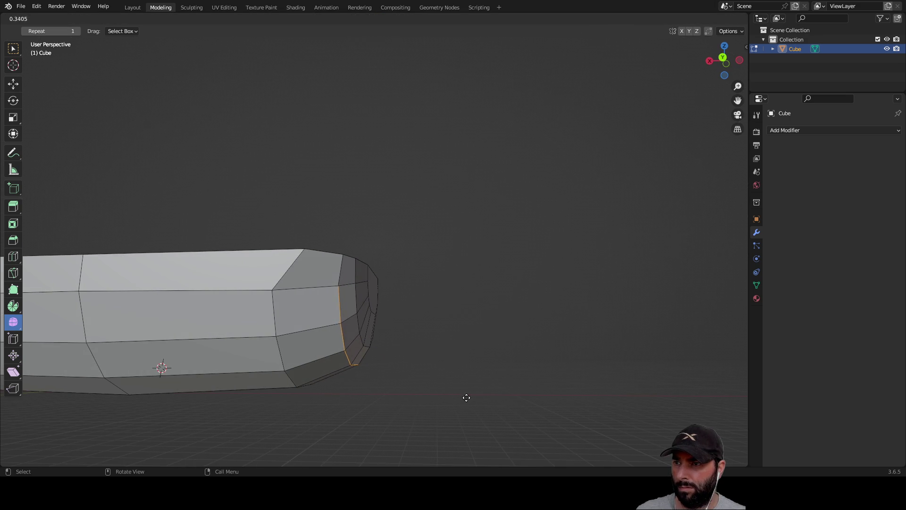
# Step: Apply further smoothing to the stern edges, checking the curve up close
pyautogui.click(498, 412)
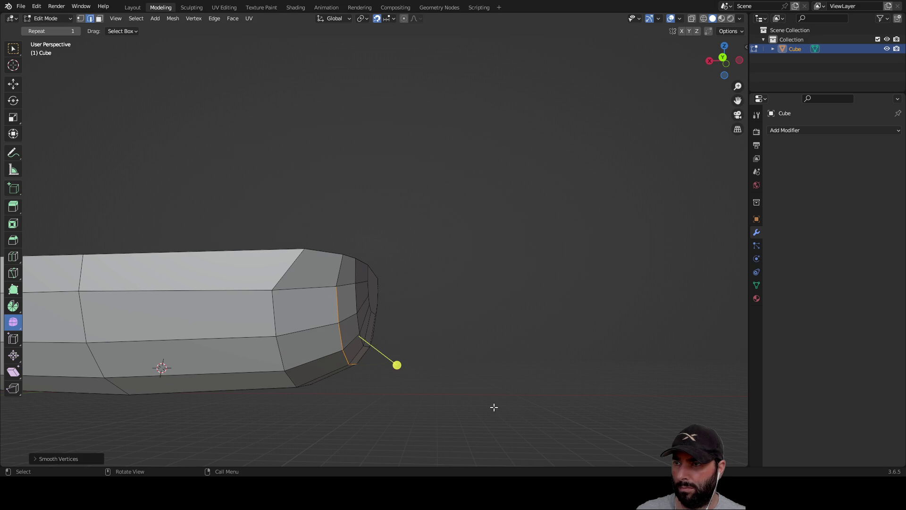
pyautogui.scroll(4, 439, 318)
pyautogui.moveTo(447, 328)
pyautogui.mouseDown(button='middle')
pyautogui.moveTo(422, 311)
pyautogui.moveTo(391, 318)
pyautogui.mouseUp(button='middle')
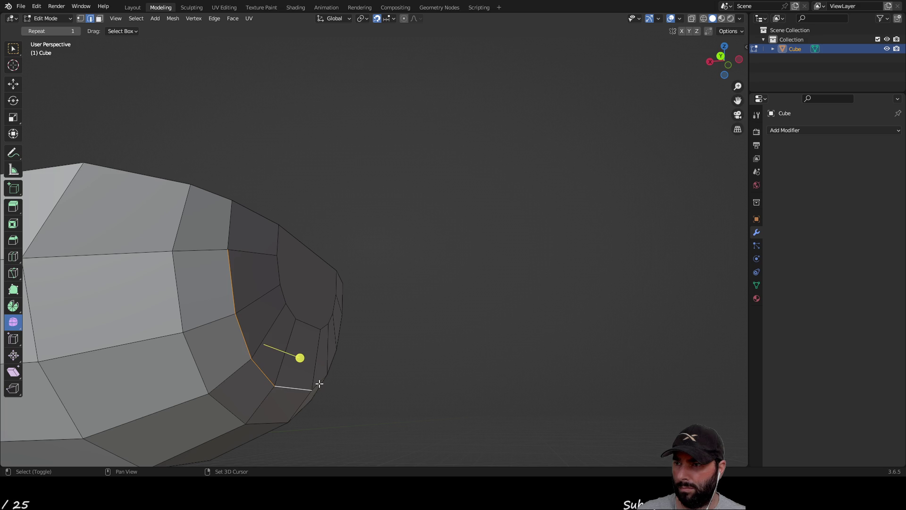
pyautogui.moveTo(380, 348)
pyautogui.mouseDown(button='middle')
pyautogui.moveTo(316, 349)
pyautogui.moveTo(402, 328)
pyautogui.moveTo(189, 375)
pyautogui.mouseUp(button='middle')
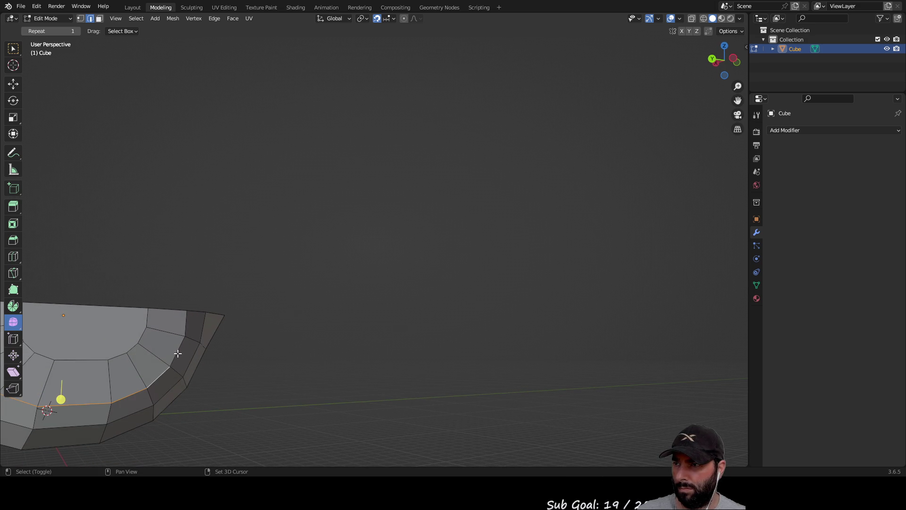
pyautogui.moveTo(279, 348)
pyautogui.mouseDown(button='middle')
pyautogui.moveTo(368, 336)
pyautogui.moveTo(386, 352)
pyautogui.mouseUp(button='middle')
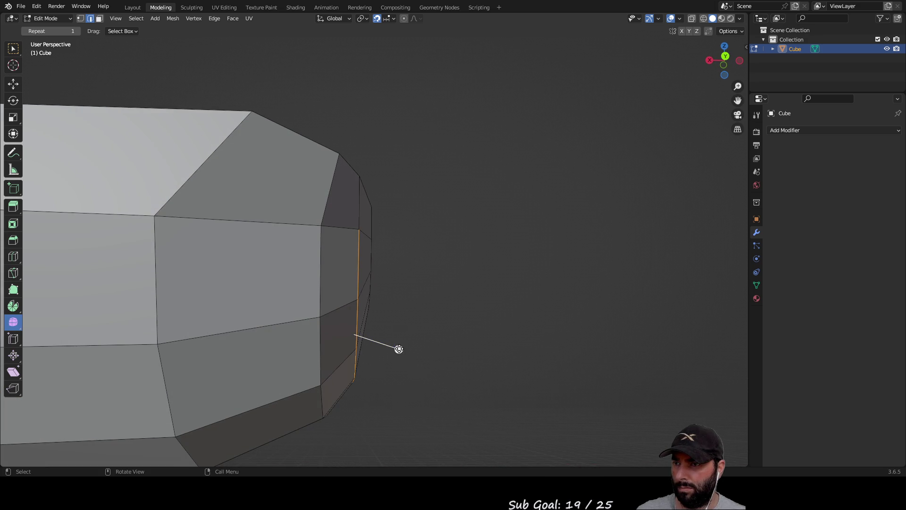
pyautogui.click(458, 380)
pyautogui.moveTo(475, 284)
pyautogui.mouseDown(button='middle')
pyautogui.moveTo(463, 273)
pyautogui.moveTo(369, 343)
pyautogui.moveTo(422, 297)
pyautogui.moveTo(342, 257)
pyautogui.moveTo(475, 265)
pyautogui.moveTo(435, 265)
pyautogui.moveTo(384, 288)
pyautogui.moveTo(384, 354)
pyautogui.moveTo(404, 259)
pyautogui.moveTo(556, 286)
pyautogui.moveTo(375, 259)
pyautogui.moveTo(395, 273)
pyautogui.moveTo(463, 261)
pyautogui.mouseUp(button='middle')
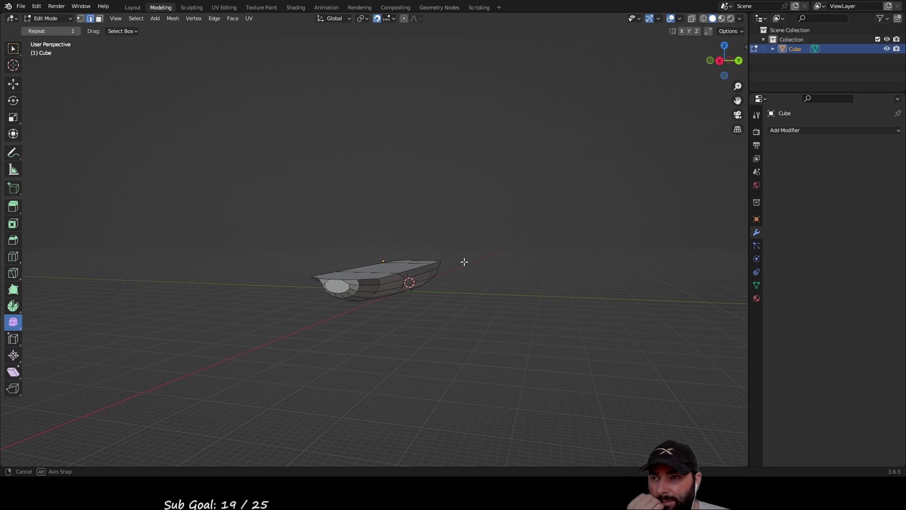
# Step: View the hull side-on and deselect the whole mesh
pyautogui.scroll(8, 463, 261)
pyautogui.scroll(-6, 479, 252)
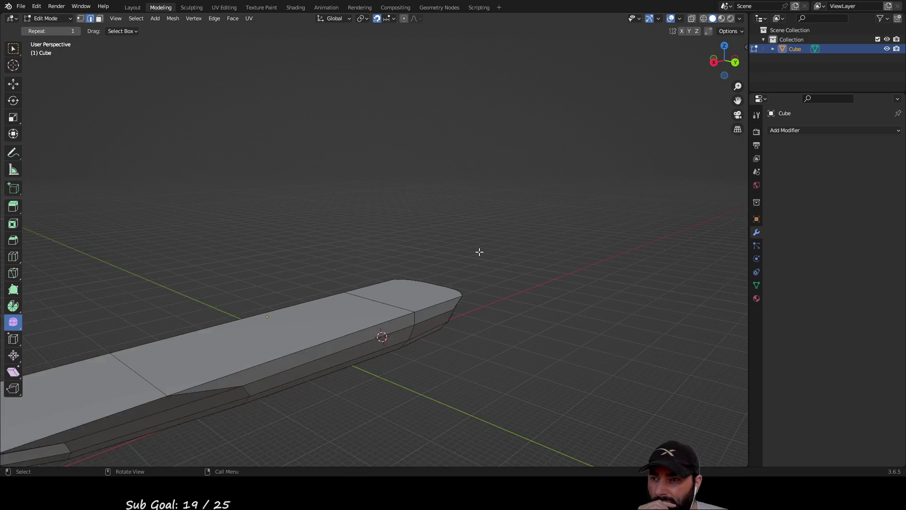
pyautogui.moveTo(491, 263)
pyautogui.mouseDown(button='middle')
pyautogui.moveTo(542, 247)
pyautogui.moveTo(485, 254)
pyautogui.moveTo(463, 309)
pyautogui.moveTo(463, 238)
pyautogui.moveTo(461, 269)
pyautogui.moveTo(482, 288)
pyautogui.moveTo(389, 298)
pyautogui.moveTo(544, 294)
pyautogui.moveTo(426, 339)
pyautogui.mouseUp(button='middle')
pyautogui.press('a')
pyautogui.hotkey('alt', 'a')
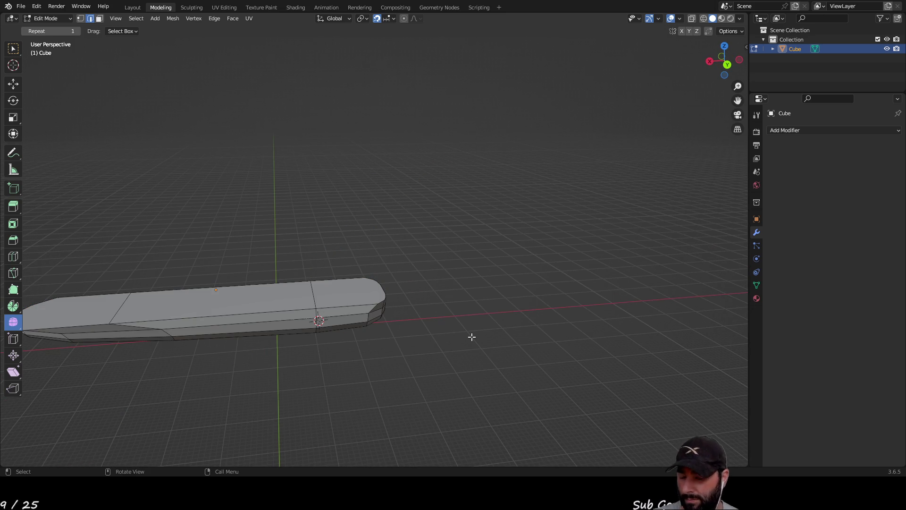
pyautogui.moveTo(291, 378)
pyautogui.mouseDown()
pyautogui.moveTo(372, 375)
pyautogui.moveTo(346, 378)
pyautogui.mouseUp()
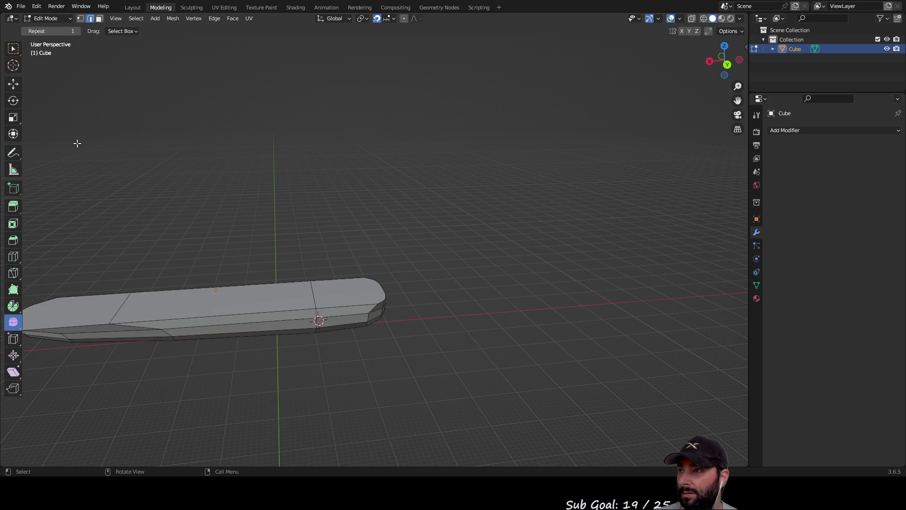
# Step: Set the 3D cursor on the top surface of the deck slab
pyautogui.click(12, 68)
pyautogui.moveTo(288, 397)
pyautogui.mouseDown(button='middle')
pyautogui.moveTo(261, 381)
pyautogui.moveTo(505, 350)
pyautogui.moveTo(535, 335)
pyautogui.moveTo(522, 336)
pyautogui.moveTo(467, 349)
pyautogui.moveTo(676, 346)
pyautogui.moveTo(460, 347)
pyautogui.moveTo(459, 326)
pyautogui.moveTo(453, 366)
pyautogui.moveTo(437, 313)
pyautogui.mouseUp(button='middle')
pyautogui.scroll(5, 438, 315)
pyautogui.scroll(-5, 418, 339)
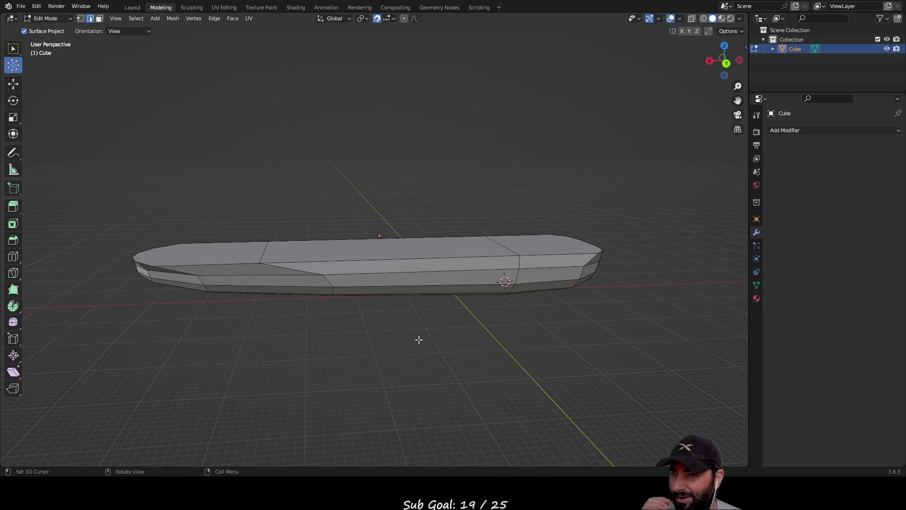
pyautogui.moveTo(350, 318)
pyautogui.mouseDown(button='middle')
pyautogui.moveTo(453, 323)
pyautogui.moveTo(429, 310)
pyautogui.moveTo(355, 342)
pyautogui.moveTo(377, 326)
pyautogui.mouseUp(button='middle')
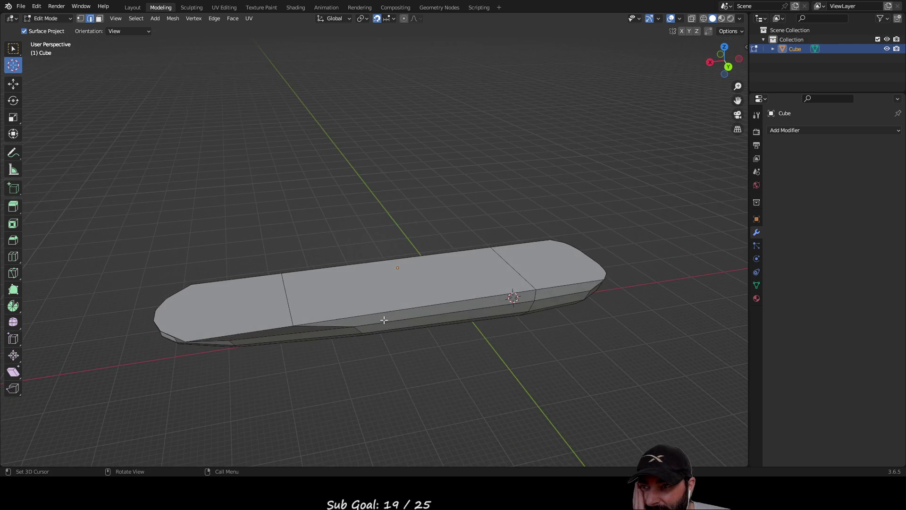
pyautogui.scroll(5, 415, 282)
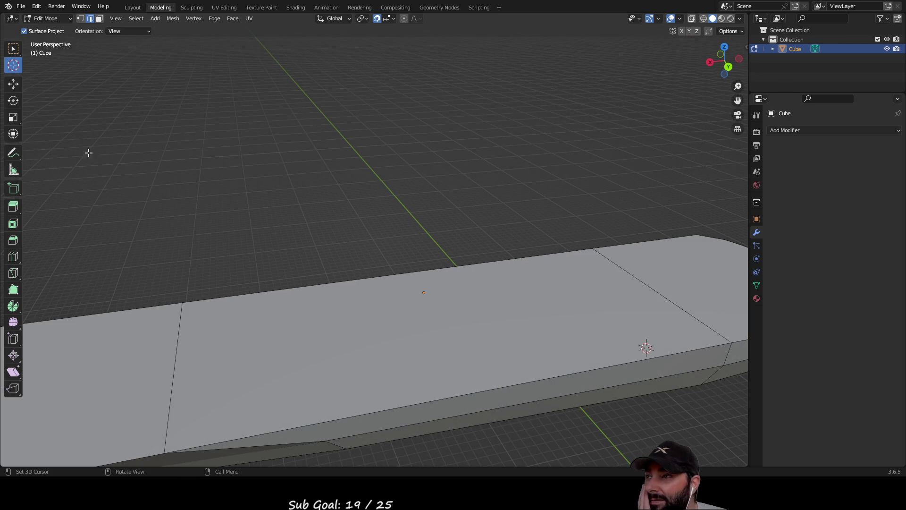
pyautogui.scroll(2, 448, 316)
pyautogui.moveTo(439, 307); pyautogui.dragTo(448, 315)
pyautogui.moveTo(448, 315)
pyautogui.mouseDown(button='middle')
pyautogui.moveTo(434, 259)
pyautogui.moveTo(460, 241)
pyautogui.moveTo(455, 222)
pyautogui.mouseUp(button='middle')
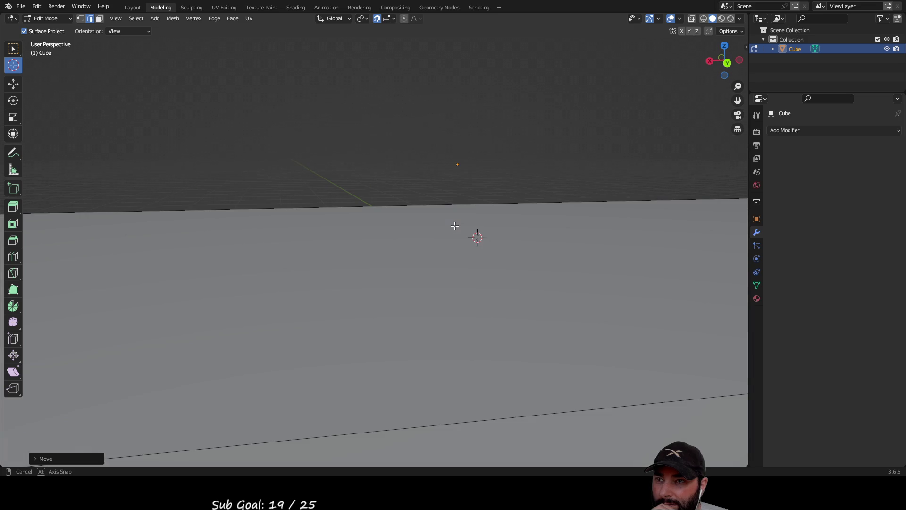
pyautogui.click(458, 156)
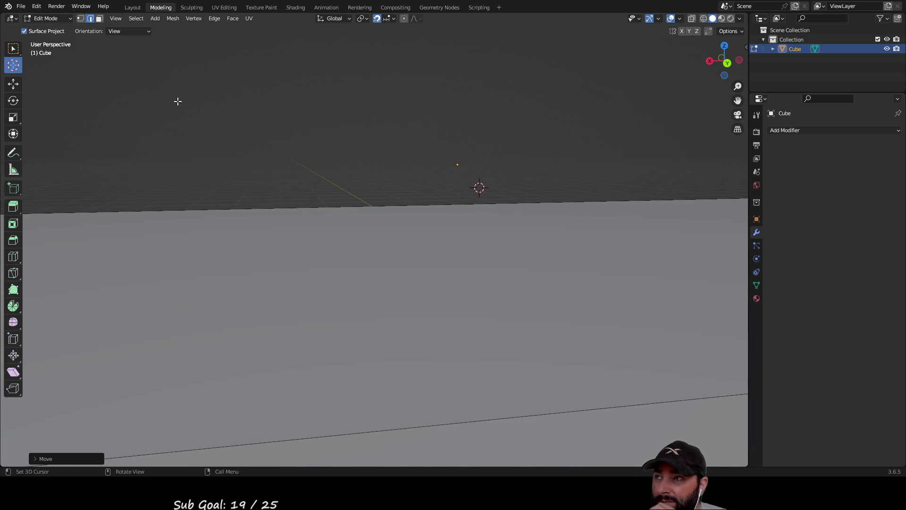
pyautogui.click(12, 47)
pyautogui.moveTo(431, 125); pyautogui.dragTo(466, 175)
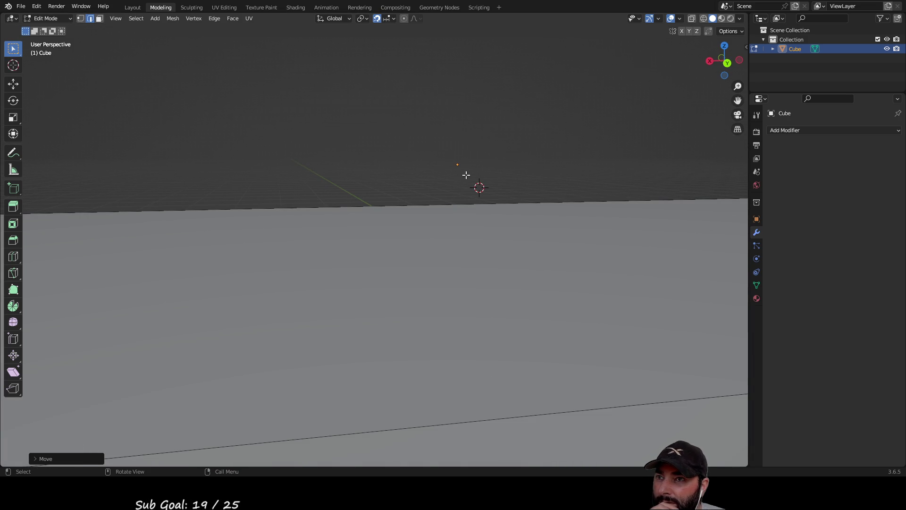
pyautogui.press('x')
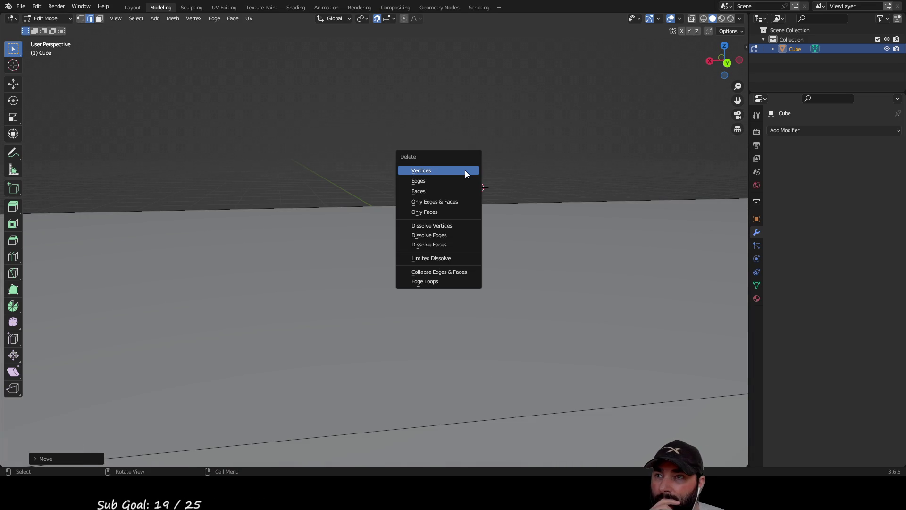
pyautogui.press('Escape')
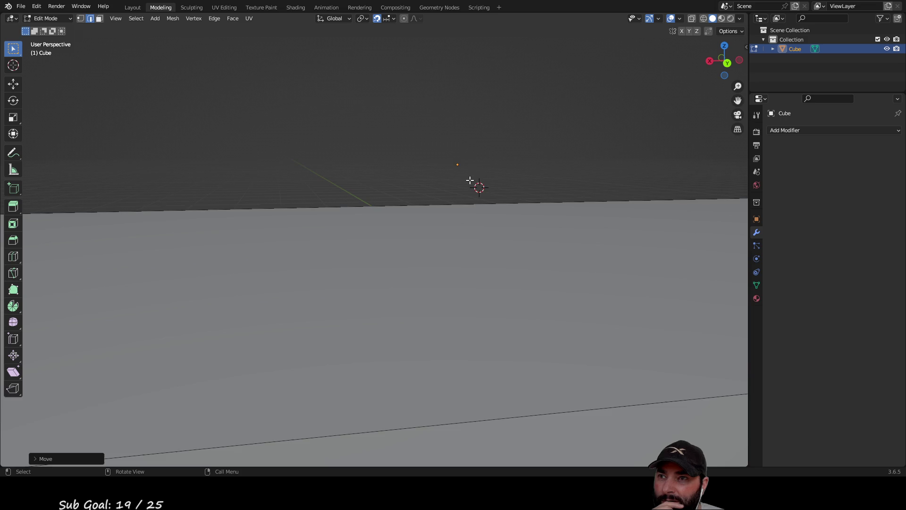
pyautogui.scroll(-10, 472, 170)
pyautogui.scroll(10, 482, 188)
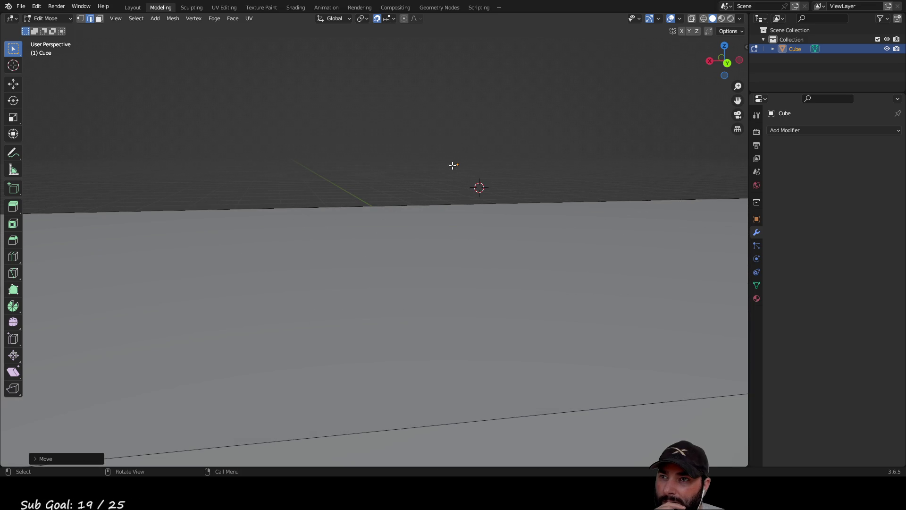
pyautogui.click(456, 165)
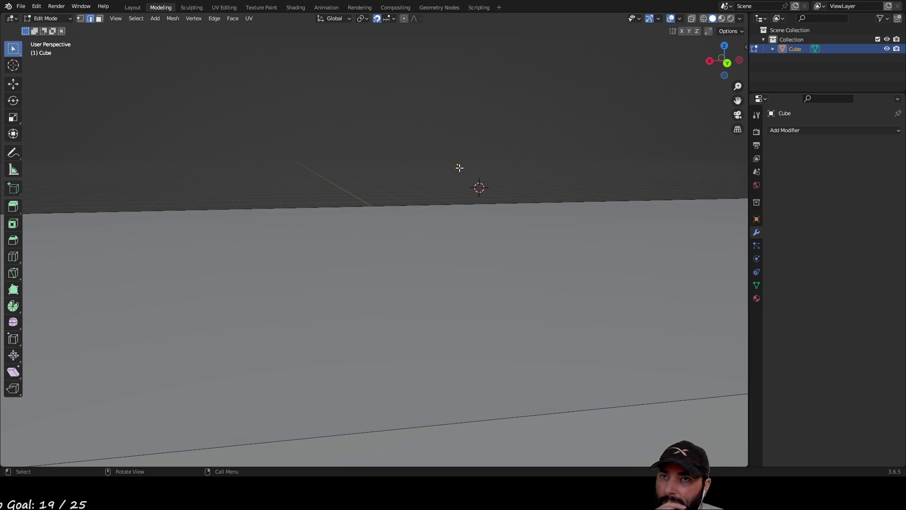
pyautogui.moveTo(577, 148)
pyautogui.mouseDown(button='middle')
pyautogui.moveTo(445, 152)
pyautogui.moveTo(399, 228)
pyautogui.moveTo(434, 214)
pyautogui.moveTo(462, 218)
pyautogui.moveTo(461, 236)
pyautogui.moveTo(367, 275)
pyautogui.mouseUp(button='middle')
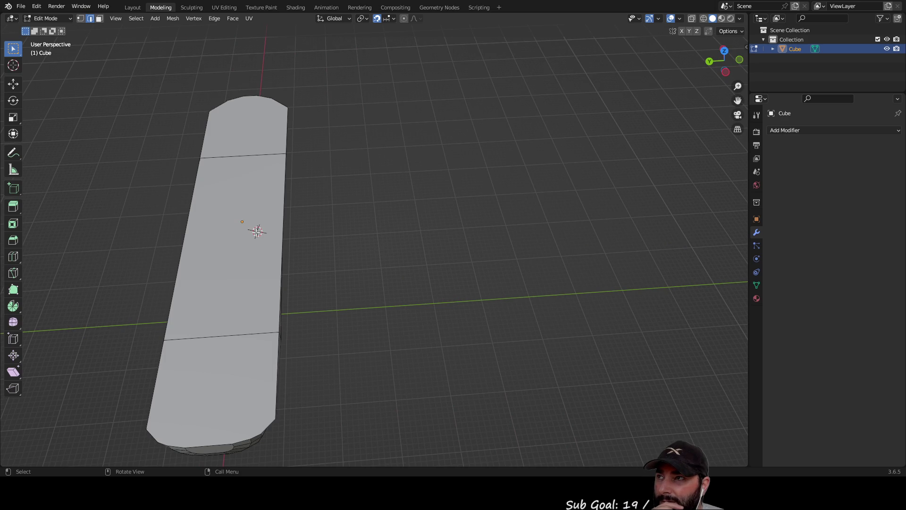
pyautogui.click(11, 68)
pyautogui.moveTo(348, 230)
pyautogui.mouseDown(button='middle')
pyautogui.moveTo(463, 178)
pyautogui.moveTo(429, 265)
pyautogui.moveTo(396, 279)
pyautogui.moveTo(335, 275)
pyautogui.moveTo(354, 261)
pyautogui.moveTo(361, 241)
pyautogui.moveTo(349, 239)
pyautogui.mouseUp(button='middle')
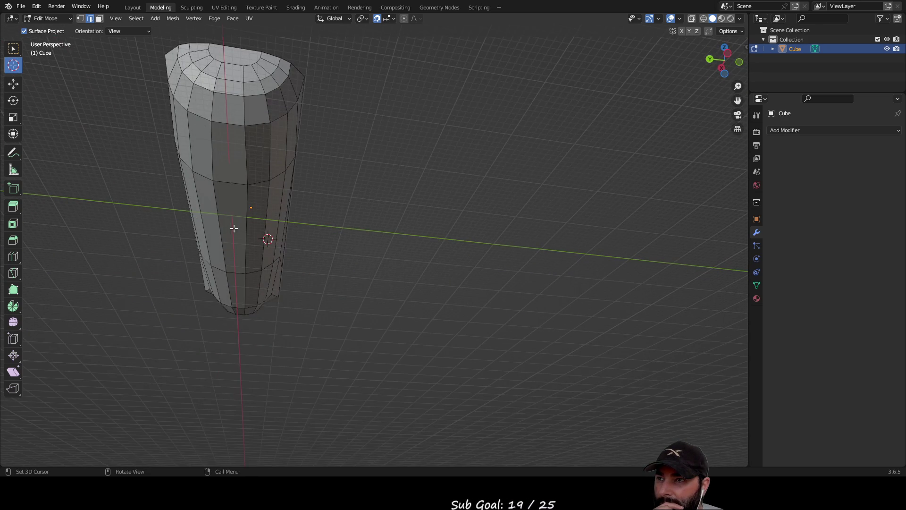
pyautogui.moveTo(231, 215)
pyautogui.mouseDown(button='middle')
pyautogui.moveTo(435, 255)
pyautogui.moveTo(448, 283)
pyautogui.moveTo(475, 276)
pyautogui.mouseUp(button='middle')
pyautogui.scroll(3, 452, 247)
pyautogui.moveTo(452, 247)
pyautogui.mouseDown(button='middle')
pyautogui.moveTo(448, 206)
pyautogui.moveTo(465, 199)
pyautogui.moveTo(542, 202)
pyautogui.moveTo(420, 199)
pyautogui.moveTo(415, 192)
pyautogui.moveTo(463, 157)
pyautogui.moveTo(463, 146)
pyautogui.moveTo(453, 193)
pyautogui.moveTo(429, 198)
pyautogui.moveTo(425, 218)
pyautogui.moveTo(436, 225)
pyautogui.mouseUp(button='middle')
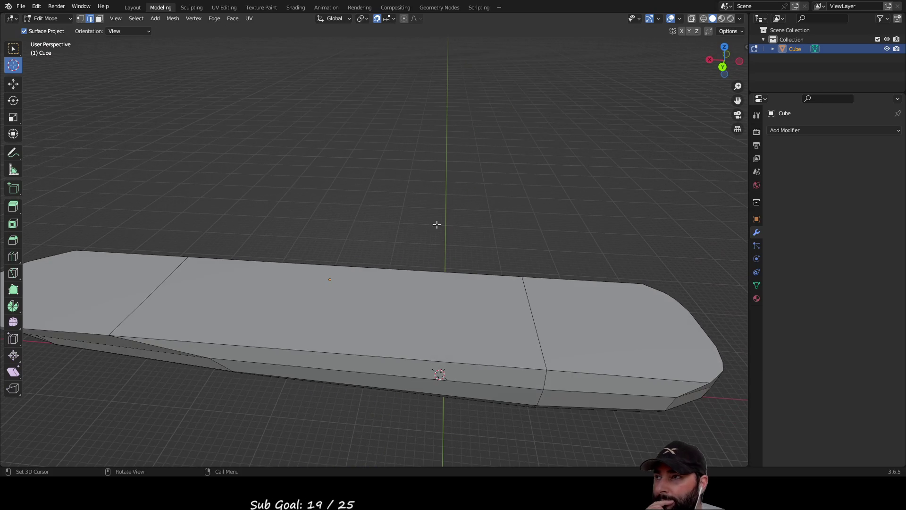
pyautogui.click(13, 189)
# Step: Draw a tall box pillar on the deck's top as the mast
pyautogui.moveTo(243, 293)
pyautogui.mouseDown(button='middle')
pyautogui.moveTo(279, 278)
pyautogui.moveTo(279, 302)
pyautogui.mouseUp(button='middle')
pyautogui.moveTo(278, 368)
pyautogui.mouseDown()
pyautogui.moveTo(328, 401)
pyautogui.moveTo(316, 408)
pyautogui.mouseUp()
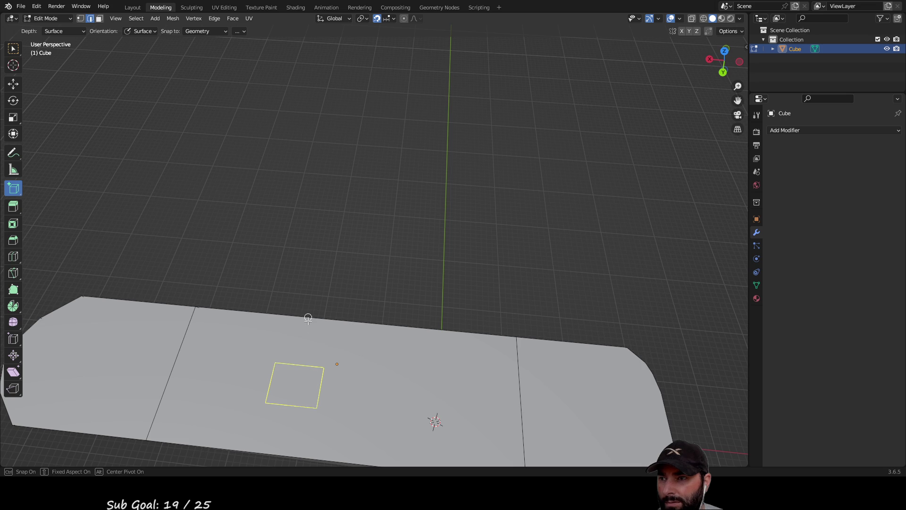
pyautogui.click(321, 150)
pyautogui.moveTo(321, 150)
pyautogui.mouseDown(button='middle')
pyautogui.moveTo(443, 164)
pyautogui.moveTo(491, 250)
pyautogui.moveTo(488, 188)
pyautogui.moveTo(567, 245)
pyautogui.moveTo(533, 253)
pyautogui.moveTo(532, 196)
pyautogui.moveTo(545, 226)
pyautogui.moveTo(482, 222)
pyautogui.mouseUp(button='middle')
pyautogui.moveTo(414, 137)
pyautogui.mouseDown(button='middle')
pyautogui.moveTo(406, 196)
pyautogui.moveTo(407, 172)
pyautogui.mouseUp(button='middle')
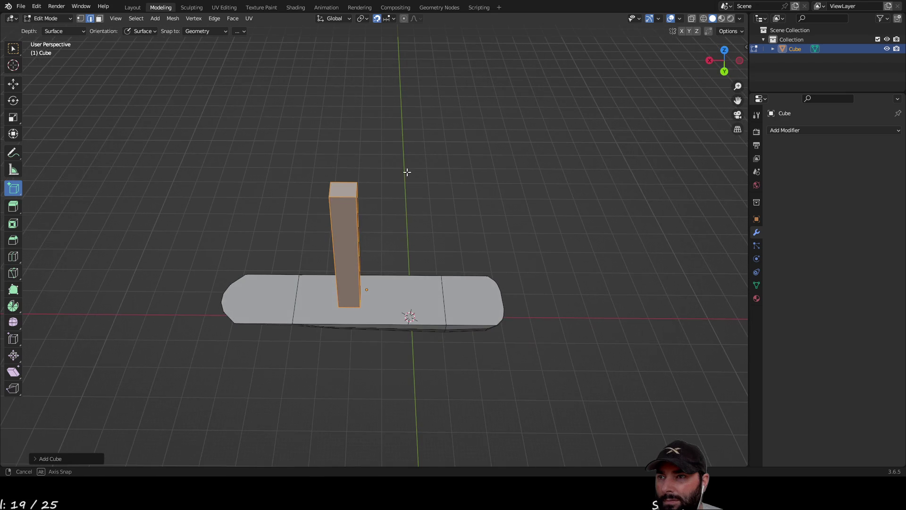
# Step: Snap the pillar's selection to the grid with Shift+S Selection to Grid
pyautogui.hotkey('shift', 's')
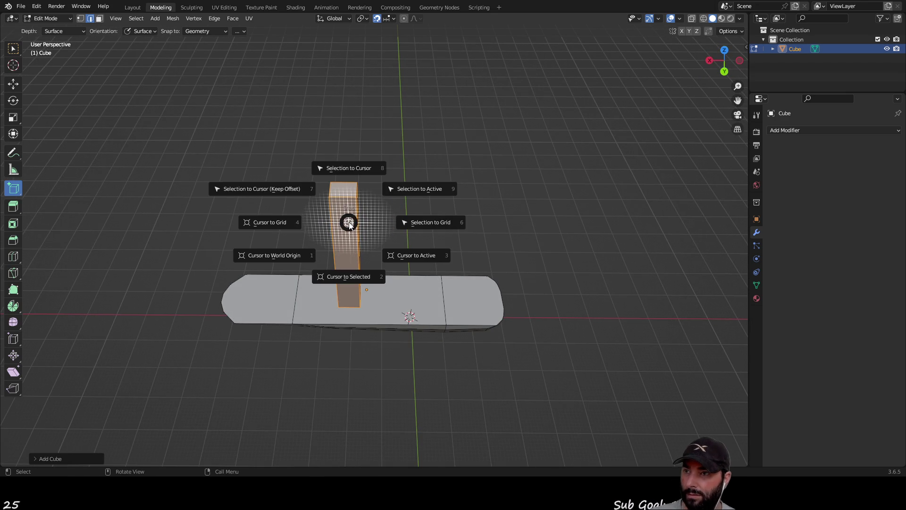
pyautogui.click(434, 222)
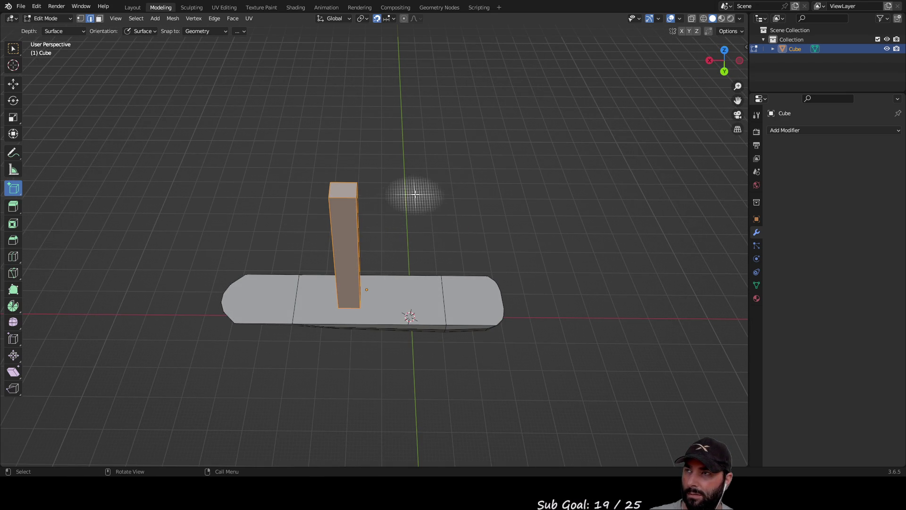
pyautogui.rightClick(347, 222)
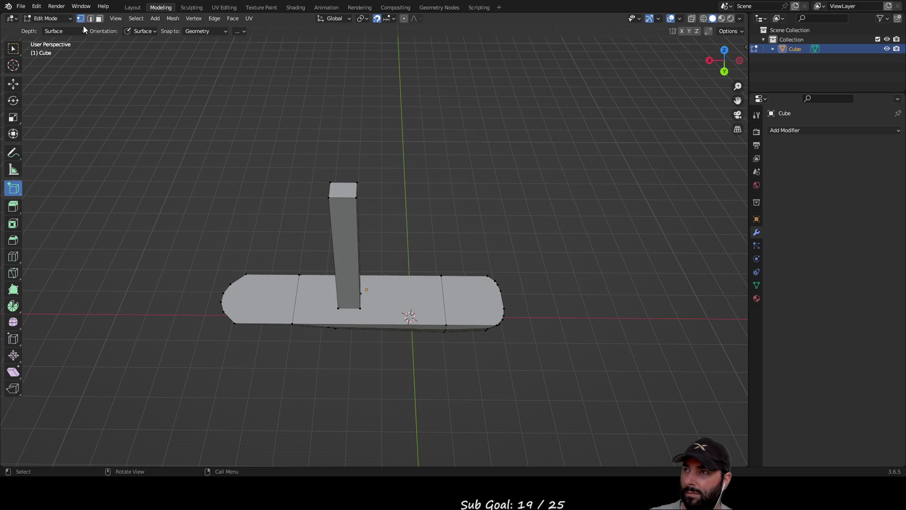
pyautogui.moveTo(376, 202); pyautogui.dragTo(376, 169, button='middle')
pyautogui.press('2')
pyautogui.press('l')
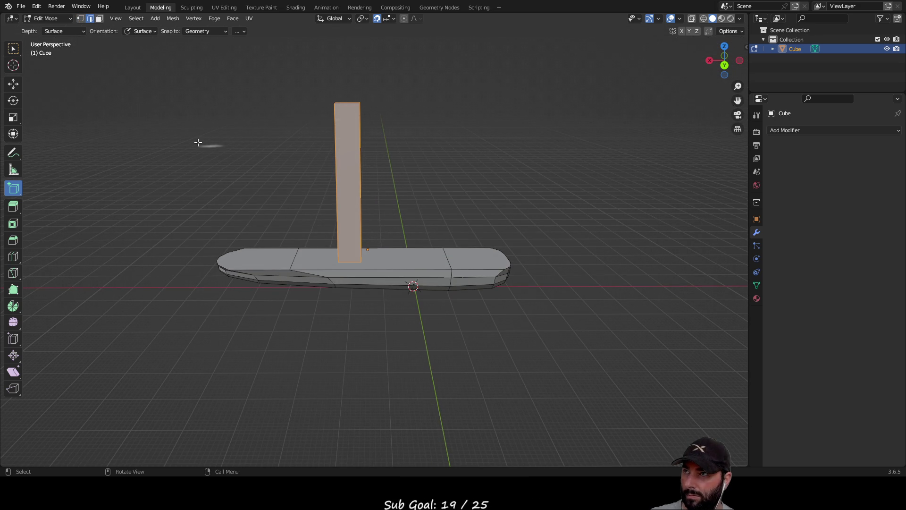
pyautogui.click(80, 19)
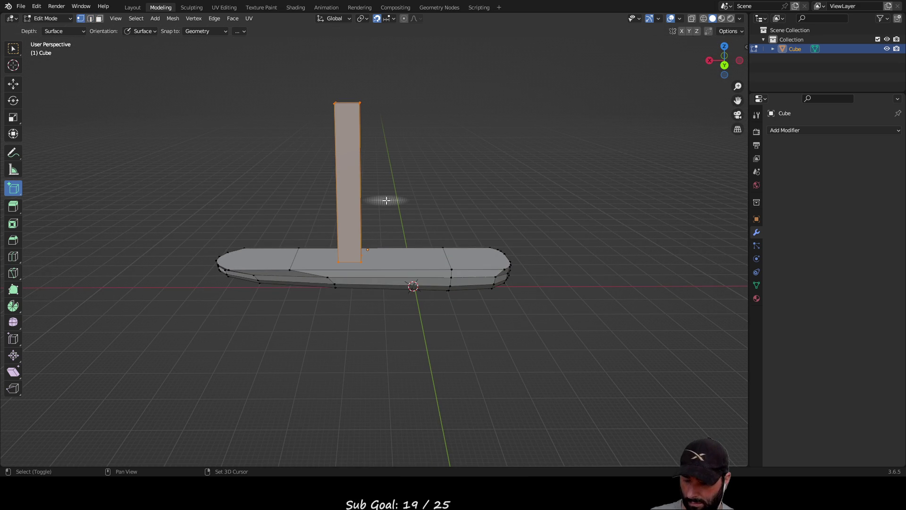
pyautogui.hotkey('shift', 's')
pyautogui.click(466, 202)
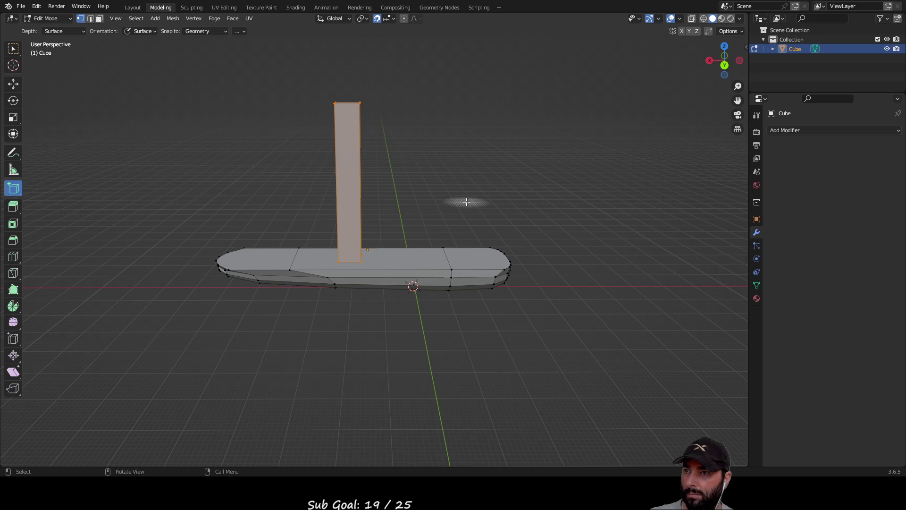
# Step: Move the pillar 1 m along Y and along X toward the deck's middle
pyautogui.moveTo(466, 202)
pyautogui.mouseDown(button='middle')
pyautogui.moveTo(398, 226)
pyautogui.moveTo(417, 232)
pyautogui.moveTo(406, 236)
pyautogui.mouseUp(button='middle')
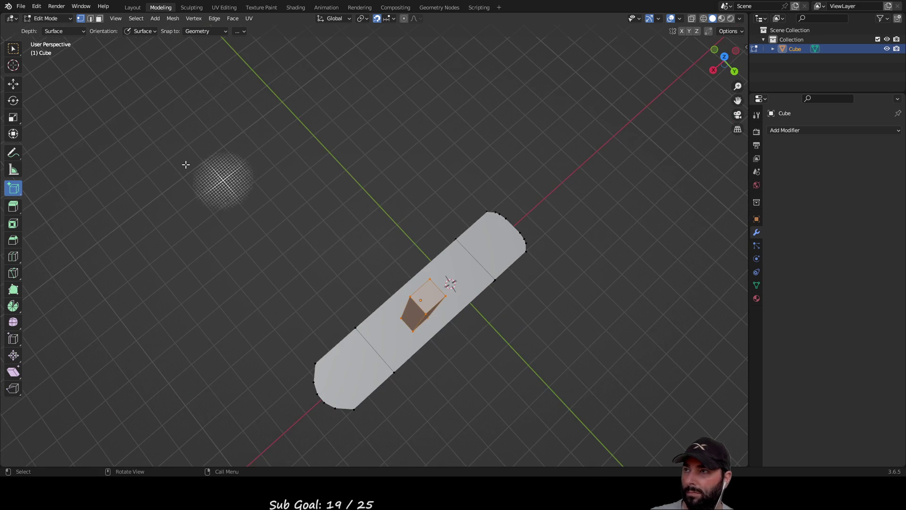
pyautogui.click(13, 83)
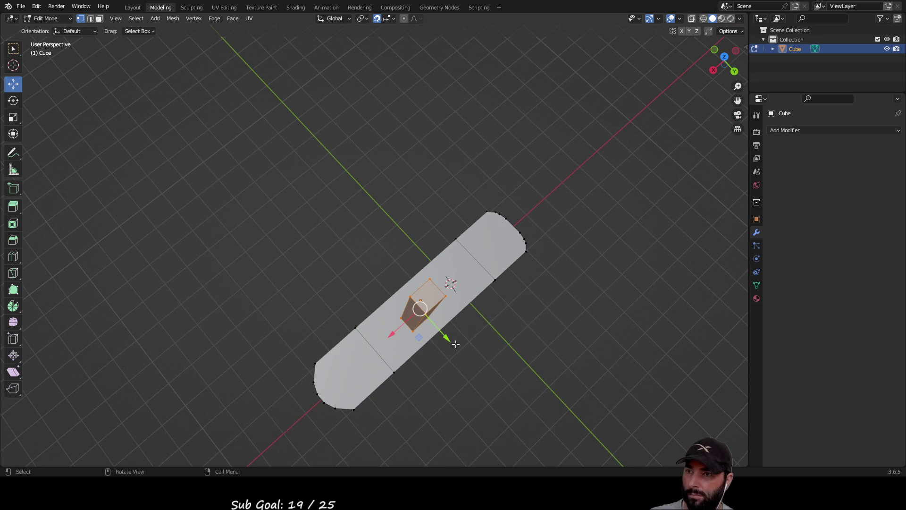
pyautogui.moveTo(443, 336); pyautogui.dragTo(440, 332)
pyautogui.moveTo(386, 336)
pyautogui.mouseDown()
pyautogui.moveTo(398, 328)
pyautogui.moveTo(389, 336)
pyautogui.mouseUp()
pyautogui.moveTo(593, 364)
pyautogui.mouseDown(button='middle')
pyautogui.moveTo(550, 256)
pyautogui.moveTo(417, 237)
pyautogui.moveTo(391, 146)
pyautogui.moveTo(397, 194)
pyautogui.mouseUp(button='middle')
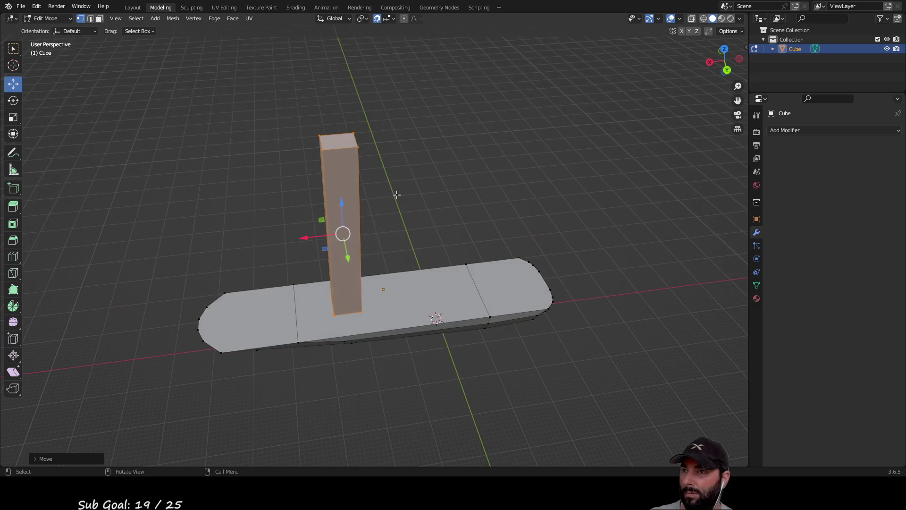
# Step: With the Bevel tool active, select the pillar's four vertical edges
pyautogui.click(13, 240)
pyautogui.scroll(3, 393, 204)
pyautogui.scroll(-2, 388, 200)
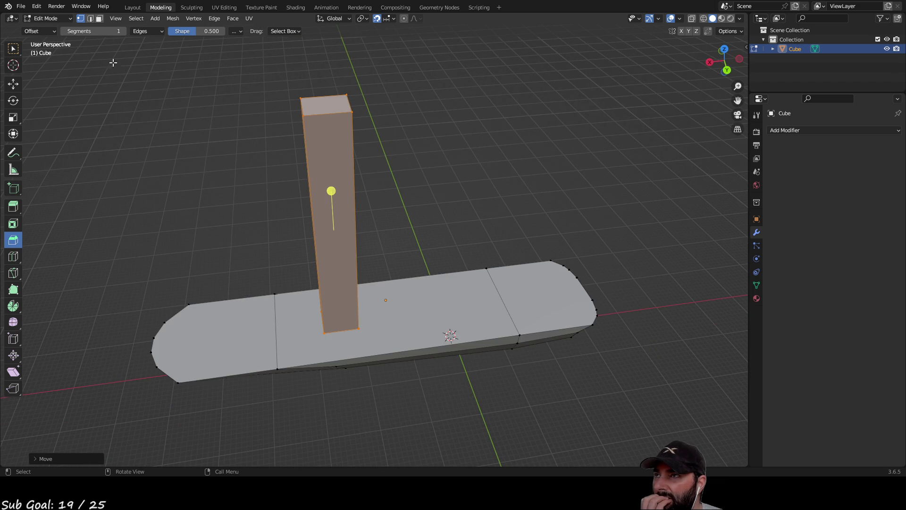
pyautogui.click(370, 183)
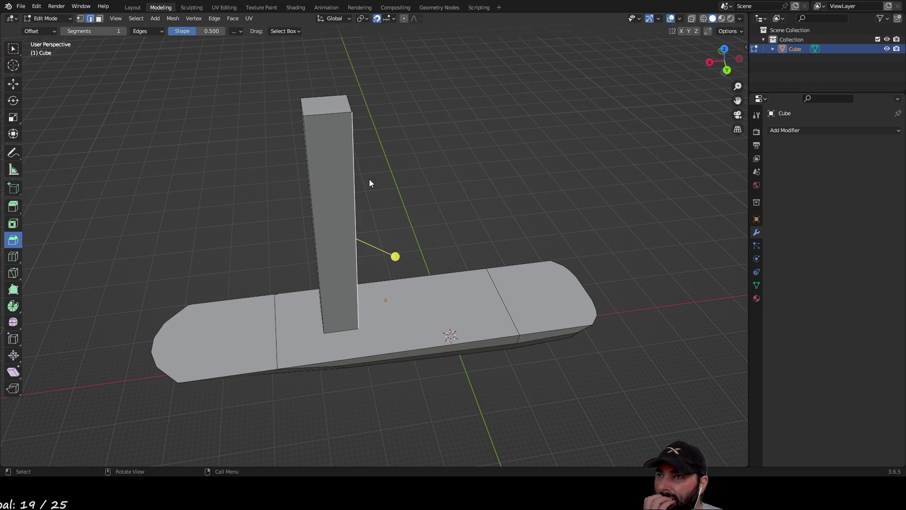
pyautogui.moveTo(295, 181)
pyautogui.mouseDown(button='middle')
pyautogui.moveTo(364, 170)
pyautogui.moveTo(374, 156)
pyautogui.mouseUp(button='middle')
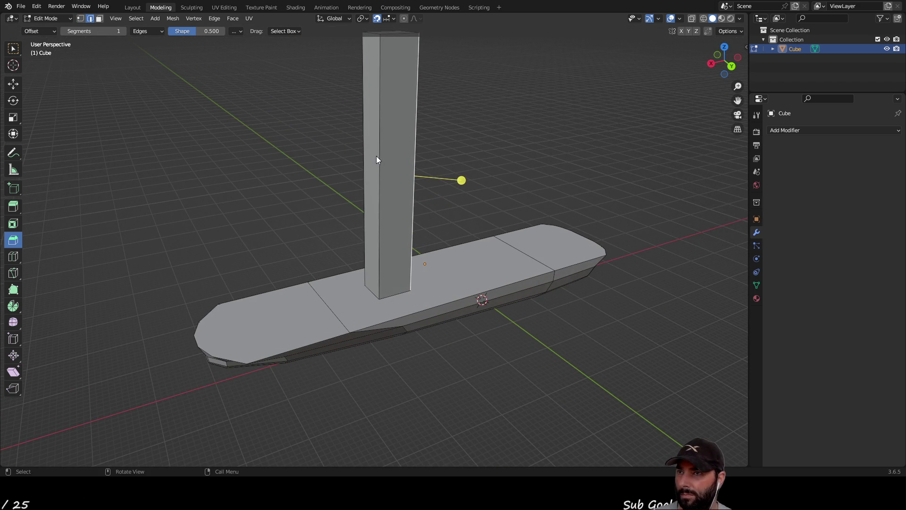
pyautogui.keyDown('shift'); pyautogui.click(380, 157); pyautogui.keyUp('shift')
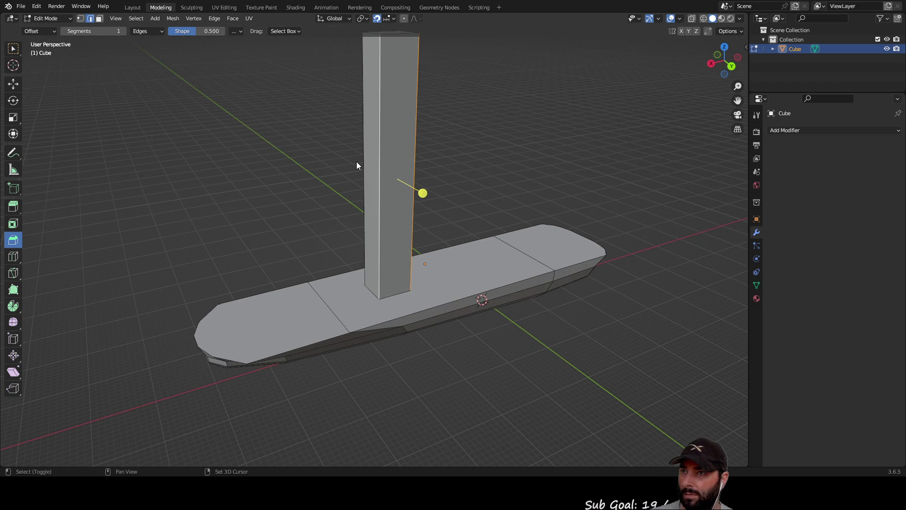
pyautogui.keyDown('shift'); pyautogui.click(363, 162); pyautogui.keyUp('shift')
pyautogui.moveTo(363, 158)
pyautogui.mouseDown(button='middle')
pyautogui.moveTo(368, 192)
pyautogui.moveTo(467, 184)
pyautogui.mouseUp(button='middle')
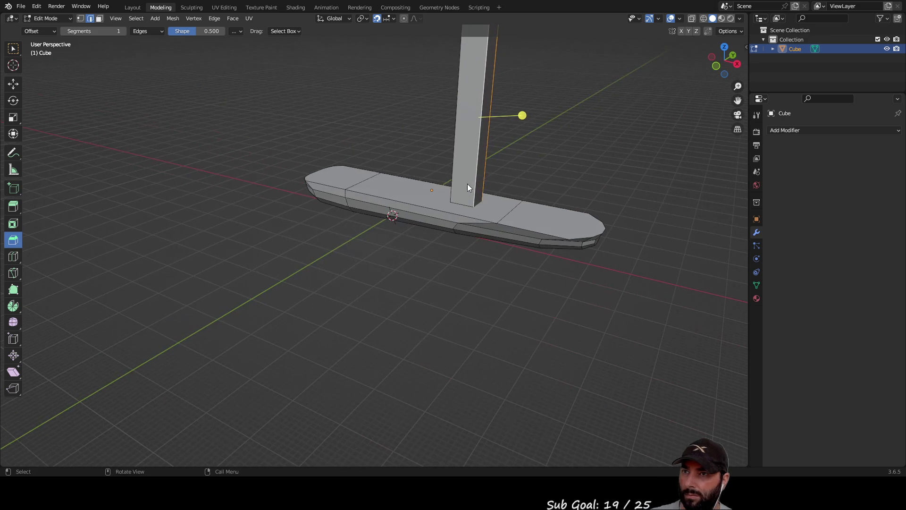
pyautogui.keyDown('shift'); pyautogui.click(454, 141); pyautogui.keyUp('shift')
# Step: Bevel the four selected edges to the set width and clear the selection
pyautogui.moveTo(419, 167)
pyautogui.mouseDown(button='middle')
pyautogui.moveTo(471, 237)
pyautogui.moveTo(572, 222)
pyautogui.moveTo(529, 247)
pyautogui.moveTo(482, 203)
pyautogui.moveTo(501, 196)
pyautogui.moveTo(493, 191)
pyautogui.mouseUp(button='middle')
pyautogui.moveTo(390, 163); pyautogui.dragTo(389, 159)
pyautogui.moveTo(471, 154)
pyautogui.mouseDown(button='middle')
pyautogui.moveTo(457, 234)
pyautogui.moveTo(484, 225)
pyautogui.moveTo(465, 230)
pyautogui.moveTo(462, 249)
pyautogui.moveTo(481, 215)
pyautogui.moveTo(426, 220)
pyautogui.moveTo(457, 217)
pyautogui.moveTo(442, 209)
pyautogui.moveTo(415, 148)
pyautogui.moveTo(424, 199)
pyautogui.moveTo(415, 215)
pyautogui.moveTo(396, 169)
pyautogui.moveTo(420, 161)
pyautogui.moveTo(422, 183)
pyautogui.mouseUp(button='middle')
pyautogui.click(434, 201)
pyautogui.scroll(5, 380, 197)
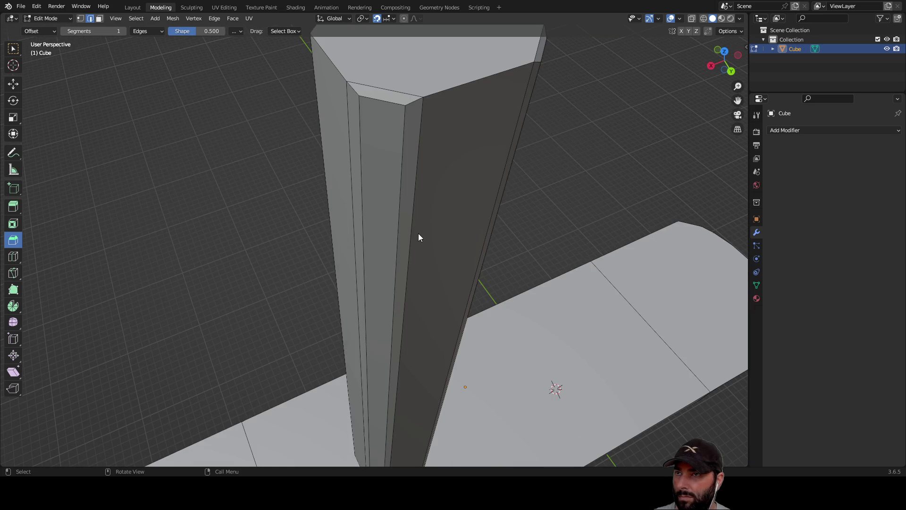
pyautogui.moveTo(418, 234)
pyautogui.mouseDown(button='middle')
pyautogui.moveTo(415, 246)
pyautogui.moveTo(413, 228)
pyautogui.moveTo(408, 245)
pyautogui.mouseUp(button='middle')
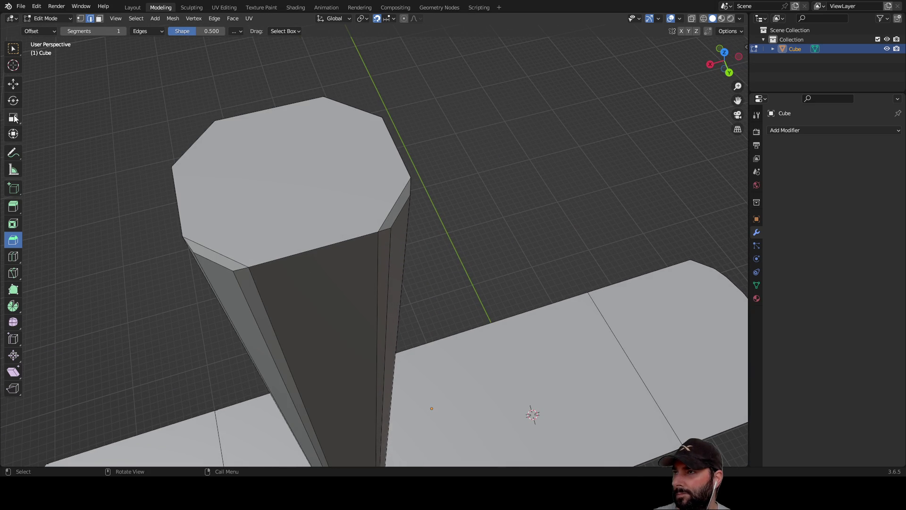
# Step: In face select mode, select the mast's side faces and thin bevel strips
pyautogui.click(99, 18)
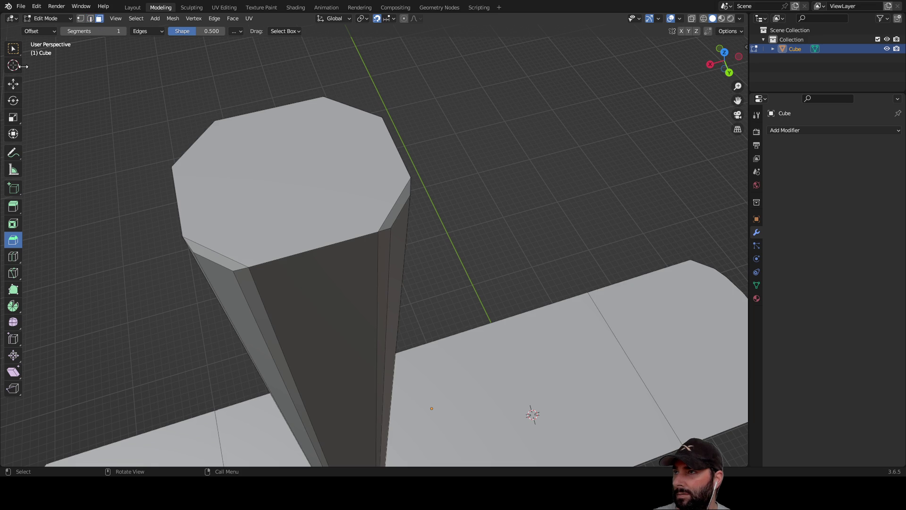
pyautogui.click(15, 85)
pyautogui.moveTo(539, 182); pyautogui.dragTo(490, 171, button='middle')
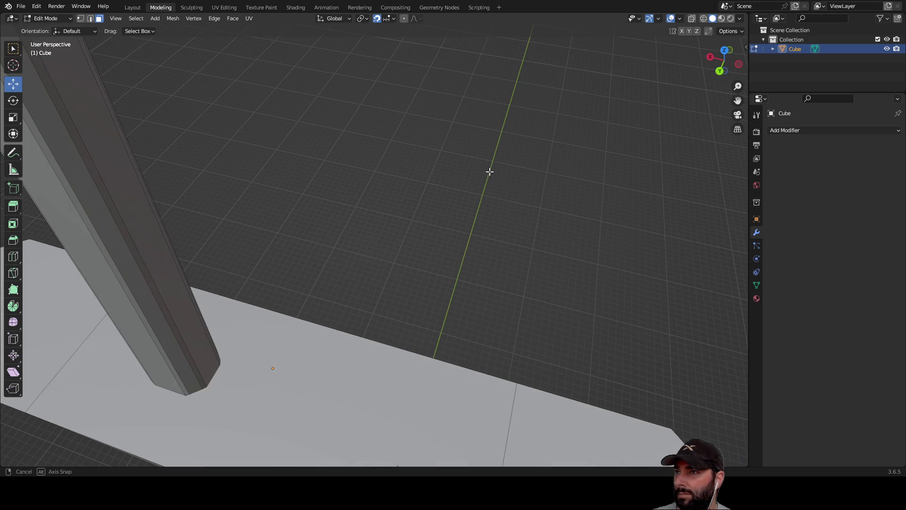
pyautogui.click(125, 194)
pyautogui.moveTo(234, 210)
pyautogui.mouseDown(button='middle')
pyautogui.moveTo(350, 218)
pyautogui.moveTo(353, 241)
pyautogui.mouseUp(button='middle')
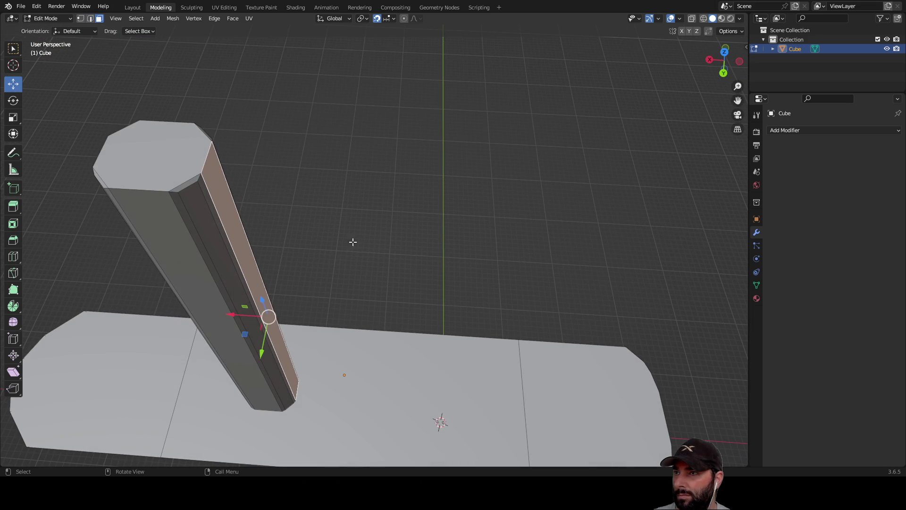
pyautogui.keyDown('shift'); pyautogui.click(202, 185); pyautogui.keyUp('shift')
pyautogui.keyDown('shift'); pyautogui.click(188, 214); pyautogui.keyUp('shift')
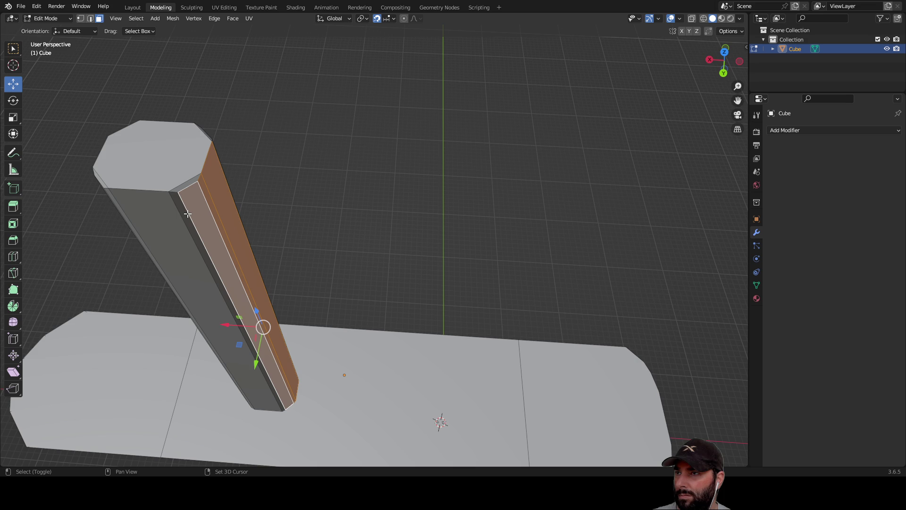
pyautogui.keyDown('shift'); pyautogui.click(184, 189); pyautogui.keyUp('shift')
pyautogui.keyDown('shift'); pyautogui.click(178, 198); pyautogui.keyUp('shift')
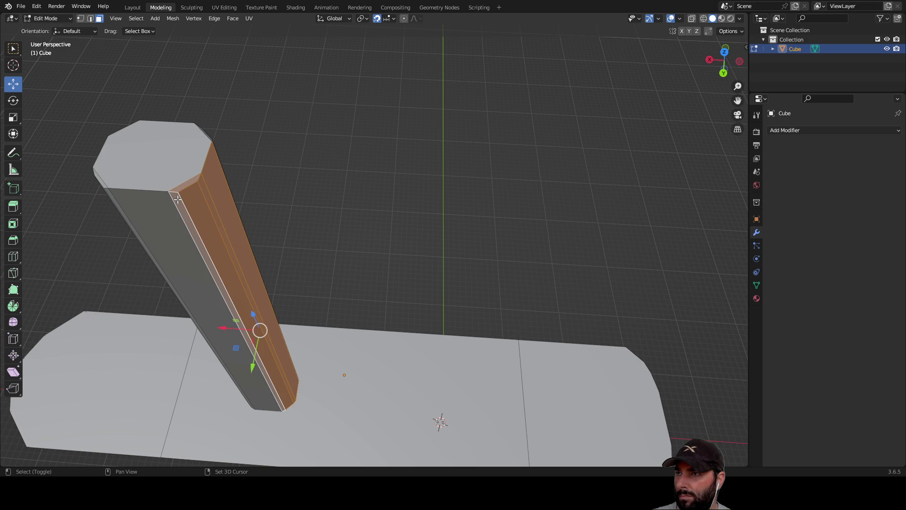
# Step: Slide the faces along X, then add more narrow bevel faces and a large side face
pyautogui.moveTo(224, 328)
pyautogui.mouseDown()
pyautogui.moveTo(180, 326)
pyautogui.moveTo(224, 326)
pyautogui.mouseUp()
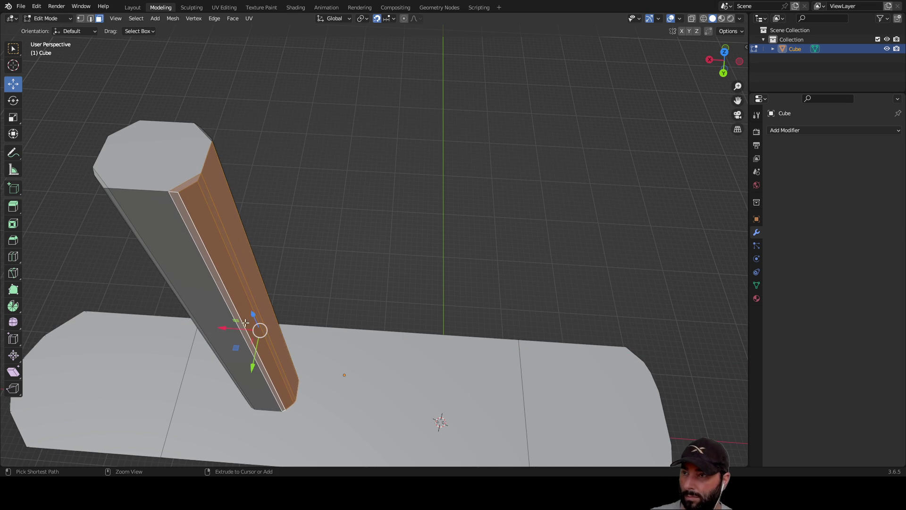
pyautogui.moveTo(467, 255)
pyautogui.mouseDown(button='middle')
pyautogui.moveTo(374, 246)
pyautogui.moveTo(447, 255)
pyautogui.moveTo(421, 256)
pyautogui.moveTo(365, 197)
pyautogui.mouseUp(button='middle')
pyautogui.keyDown('shift'); pyautogui.click(266, 188); pyautogui.keyUp('shift')
pyautogui.keyDown('shift'); pyautogui.click(277, 184); pyautogui.keyUp('shift')
pyautogui.moveTo(277, 184); pyautogui.dragTo(180, 177, button='middle')
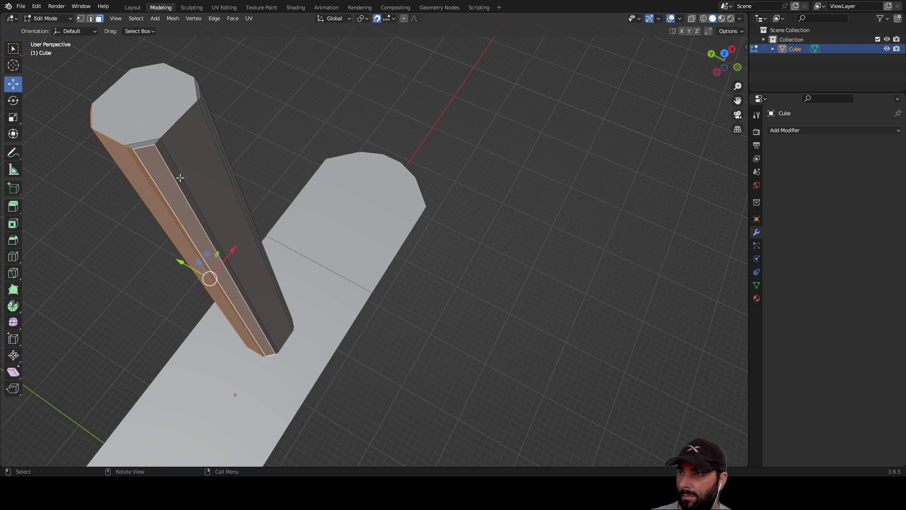
pyautogui.keyDown('shift'); pyautogui.click(162, 151); pyautogui.keyUp('shift')
pyautogui.moveTo(177, 140)
pyautogui.mouseDown(button='middle')
pyautogui.moveTo(457, 194)
pyautogui.moveTo(497, 189)
pyautogui.mouseUp(button='middle')
pyautogui.keyDown('shift'); pyautogui.click(418, 217); pyautogui.keyUp('shift')
pyautogui.moveTo(556, 243)
pyautogui.mouseDown(button='middle')
pyautogui.moveTo(588, 216)
pyautogui.moveTo(564, 211)
pyautogui.moveTo(570, 262)
pyautogui.mouseUp(button='middle')
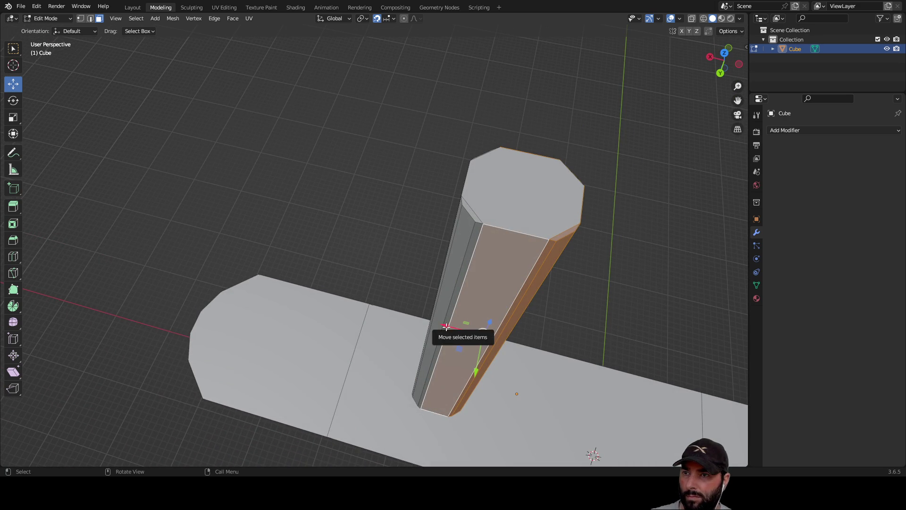
# Step: Move the selected faces along X, undo it, then redo the X move and confirm
pyautogui.moveTo(454, 328)
pyautogui.mouseDown()
pyautogui.moveTo(413, 318)
pyautogui.moveTo(533, 354)
pyautogui.moveTo(491, 356)
pyautogui.moveTo(434, 313)
pyautogui.moveTo(414, 336)
pyautogui.moveTo(489, 363)
pyautogui.mouseUp()
pyautogui.hotkey('ctrl', 'z')
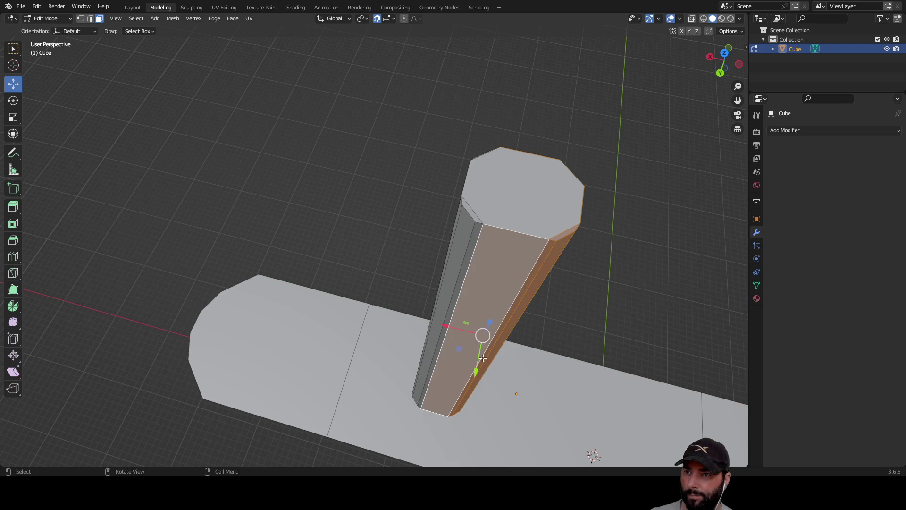
pyautogui.moveTo(465, 281); pyautogui.dragTo(301, 245, button='middle')
pyautogui.moveTo(219, 169)
pyautogui.mouseDown(button='middle')
pyautogui.moveTo(453, 242)
pyautogui.moveTo(561, 249)
pyautogui.mouseUp(button='middle')
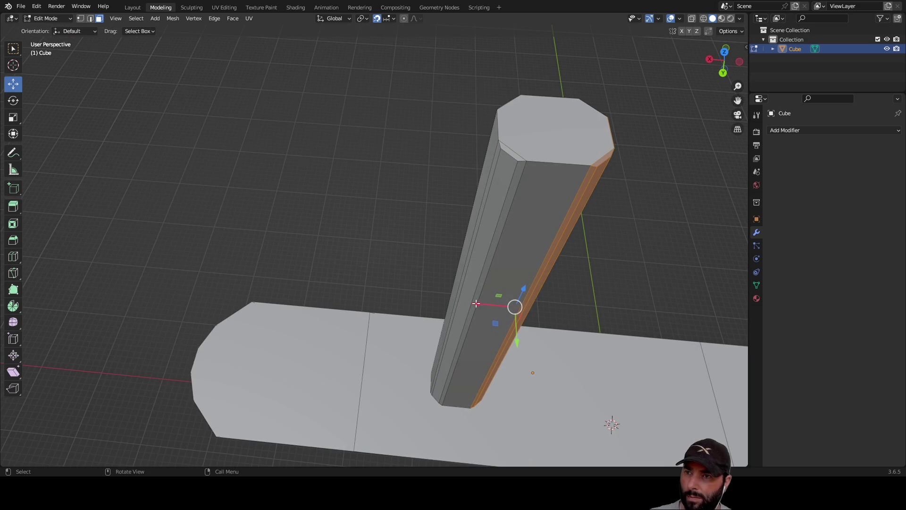
pyautogui.moveTo(475, 303); pyautogui.dragTo(452, 303)
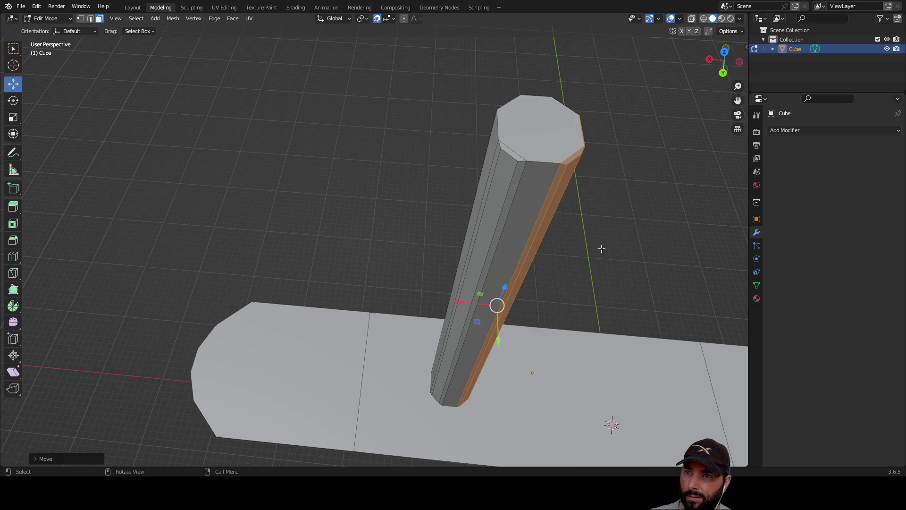
pyautogui.click(596, 262)
pyautogui.moveTo(594, 265)
pyautogui.mouseDown(button='middle')
pyautogui.moveTo(546, 235)
pyautogui.moveTo(548, 281)
pyautogui.moveTo(514, 293)
pyautogui.moveTo(475, 266)
pyautogui.moveTo(536, 259)
pyautogui.moveTo(572, 288)
pyautogui.moveTo(560, 221)
pyautogui.moveTo(569, 203)
pyautogui.moveTo(558, 279)
pyautogui.moveTo(587, 282)
pyautogui.moveTo(564, 281)
pyautogui.moveTo(540, 253)
pyautogui.moveTo(514, 283)
pyautogui.mouseUp(button='middle')
# Step: Orbit and zoom around the boat to inspect the mast and hull from several angles
pyautogui.scroll(-5, 514, 283)
pyautogui.moveTo(417, 339)
pyautogui.mouseDown(button='middle')
pyautogui.moveTo(481, 239)
pyautogui.moveTo(469, 287)
pyautogui.mouseUp(button='middle')
pyautogui.scroll(3, 474, 276)
pyautogui.scroll(-2, 480, 250)
pyautogui.moveTo(481, 244)
pyautogui.mouseDown(button='middle')
pyautogui.moveTo(447, 247)
pyautogui.moveTo(475, 240)
pyautogui.moveTo(493, 253)
pyautogui.moveTo(406, 277)
pyautogui.moveTo(390, 244)
pyautogui.moveTo(434, 354)
pyautogui.moveTo(372, 211)
pyautogui.moveTo(191, 231)
pyautogui.mouseUp(button='middle')
pyautogui.scroll(5, 384, 279)
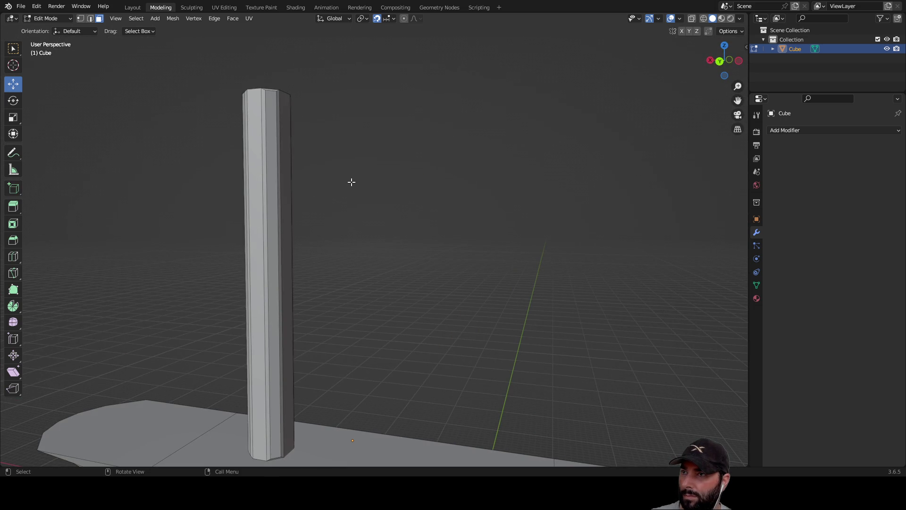
pyautogui.scroll(-4, 353, 184)
pyautogui.moveTo(358, 185)
pyautogui.mouseDown(button='middle')
pyautogui.moveTo(430, 250)
pyautogui.moveTo(429, 305)
pyautogui.moveTo(410, 225)
pyautogui.mouseUp(button='middle')
pyautogui.scroll(4, 410, 225)
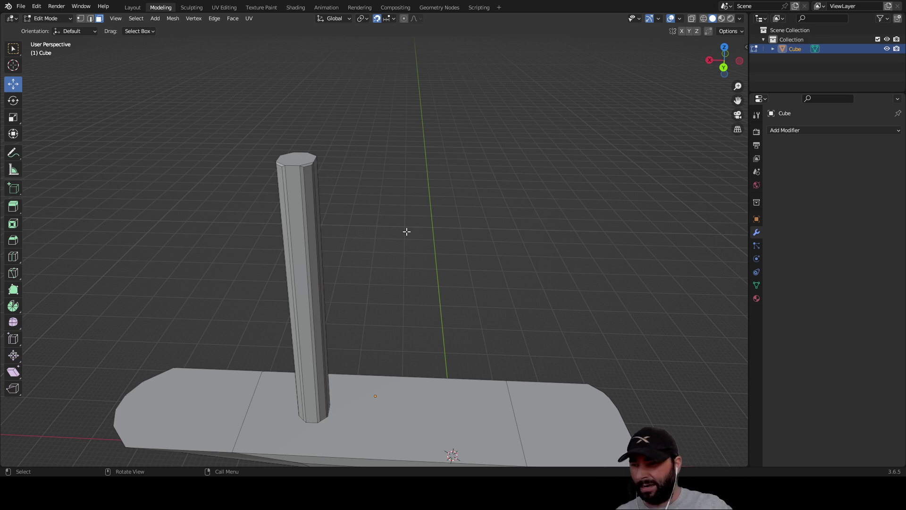
pyautogui.scroll(-1, 420, 242)
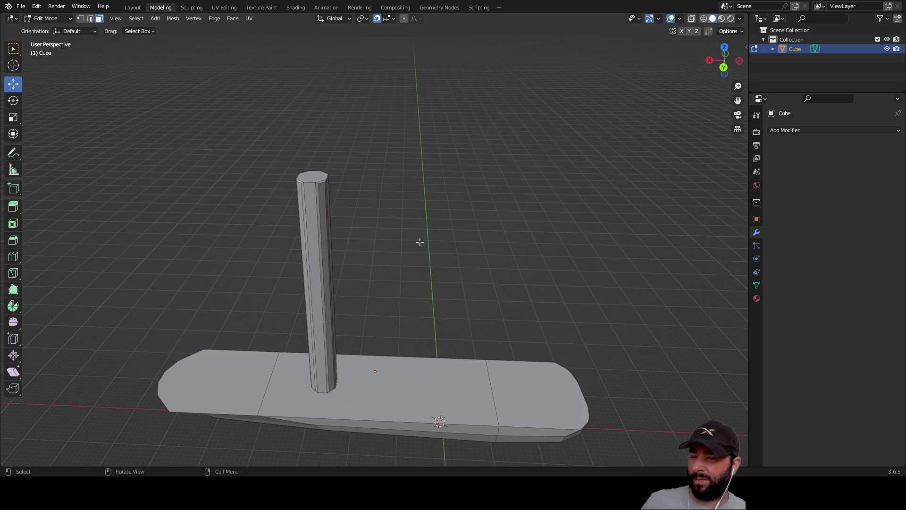
pyautogui.moveTo(416, 245)
pyautogui.mouseDown(button='middle')
pyautogui.moveTo(423, 162)
pyautogui.moveTo(427, 272)
pyautogui.moveTo(437, 248)
pyautogui.moveTo(417, 275)
pyautogui.moveTo(410, 214)
pyautogui.moveTo(343, 168)
pyautogui.moveTo(387, 142)
pyautogui.moveTo(427, 166)
pyautogui.moveTo(413, 170)
pyautogui.moveTo(534, 145)
pyautogui.moveTo(556, 204)
pyautogui.moveTo(181, 172)
pyautogui.mouseUp(button='middle')
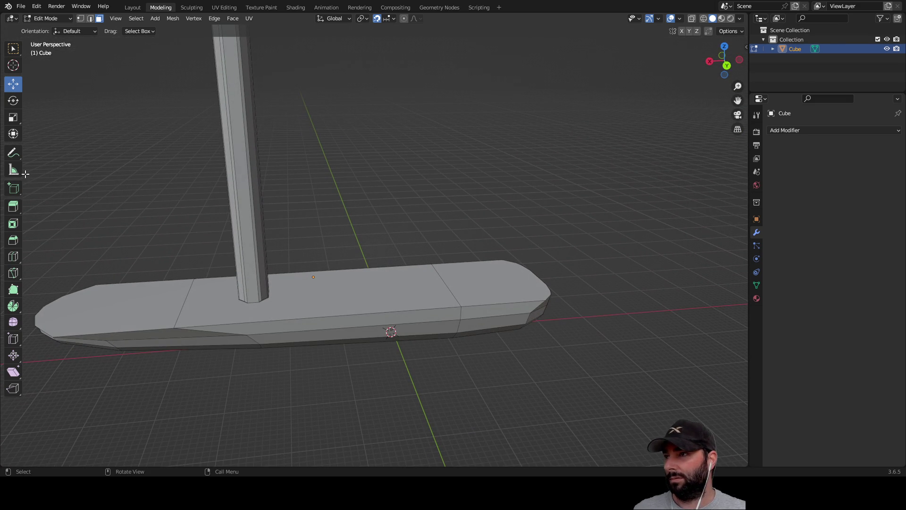
# Step: Switch from Add Cube back to Select Box and return to Object Mode
pyautogui.click(15, 190)
pyautogui.moveTo(418, 204)
pyautogui.mouseDown(button='middle')
pyautogui.moveTo(411, 252)
pyautogui.moveTo(338, 186)
pyautogui.moveTo(242, 164)
pyautogui.mouseUp(button='middle')
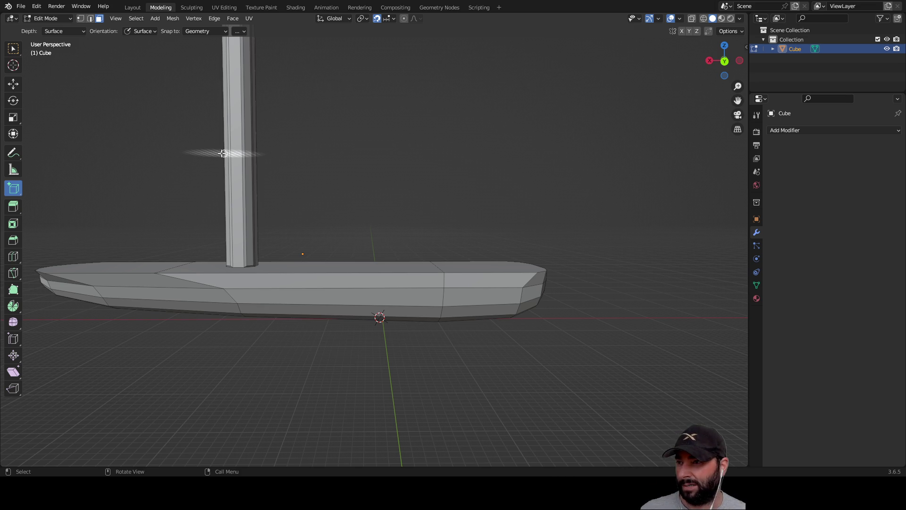
pyautogui.moveTo(356, 178)
pyautogui.mouseDown(button='middle')
pyautogui.moveTo(431, 192)
pyautogui.moveTo(396, 194)
pyautogui.moveTo(392, 170)
pyautogui.moveTo(385, 186)
pyautogui.moveTo(48, 155)
pyautogui.mouseUp(button='middle')
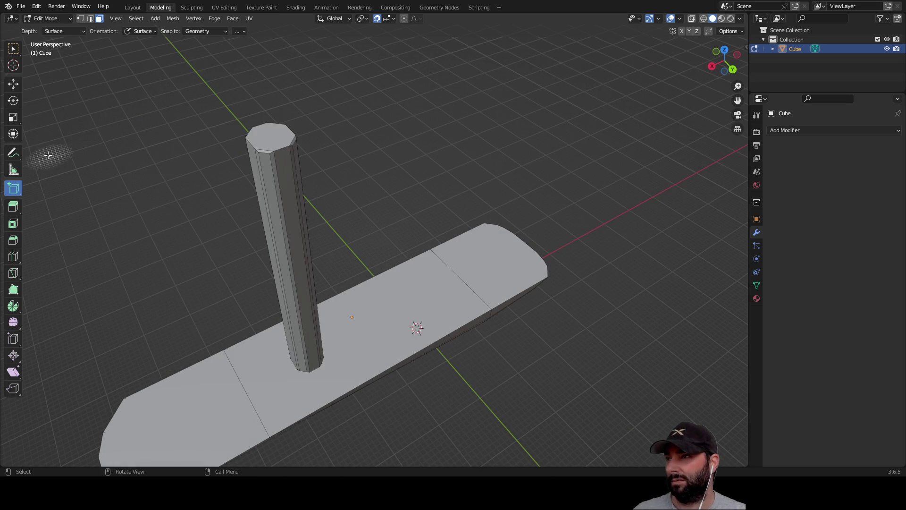
pyautogui.click(14, 52)
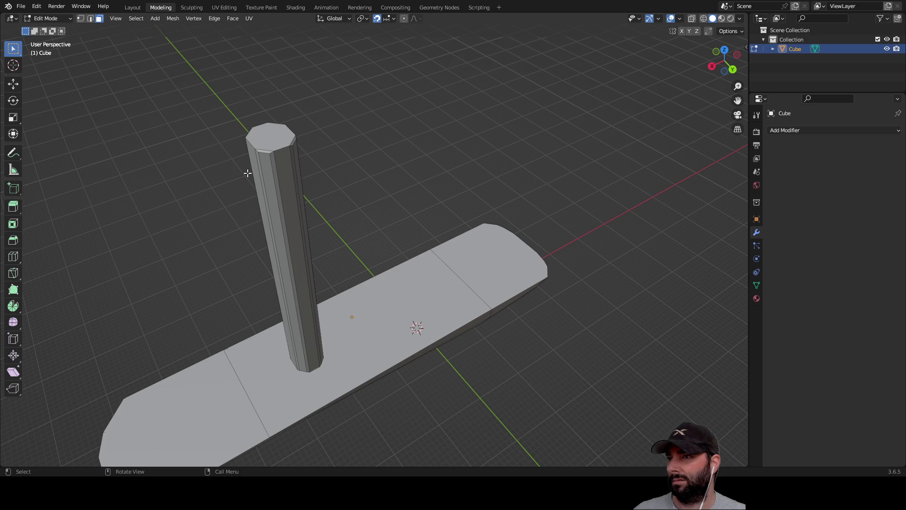
pyautogui.press('Tab')
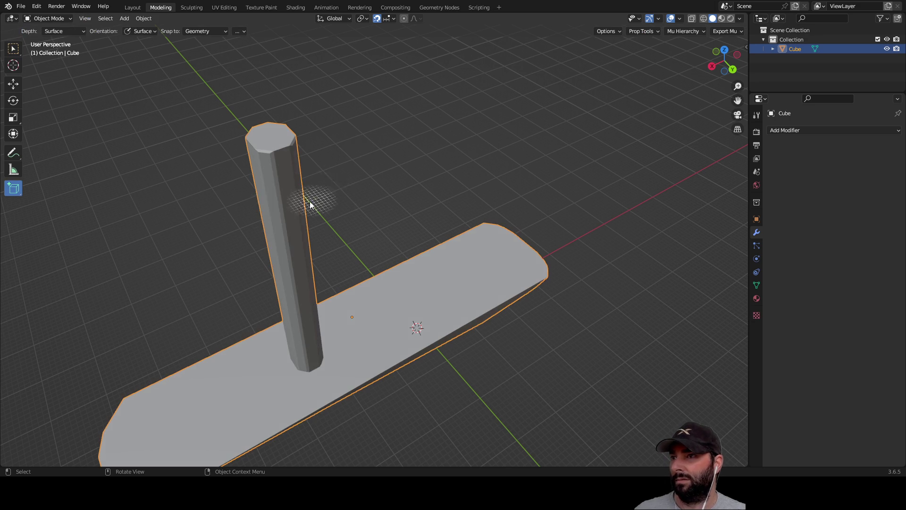
# Step: Reselect the boat mesh from a side-on view of the hull
pyautogui.moveTo(350, 156)
pyautogui.mouseDown(button='middle')
pyautogui.moveTo(404, 130)
pyautogui.moveTo(373, 129)
pyautogui.mouseUp(button='middle')
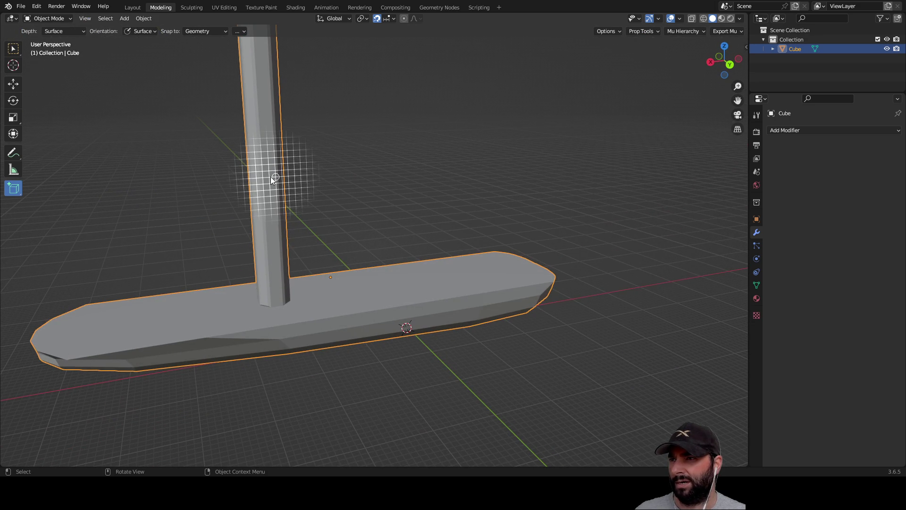
pyautogui.click(348, 152)
pyautogui.click(260, 187)
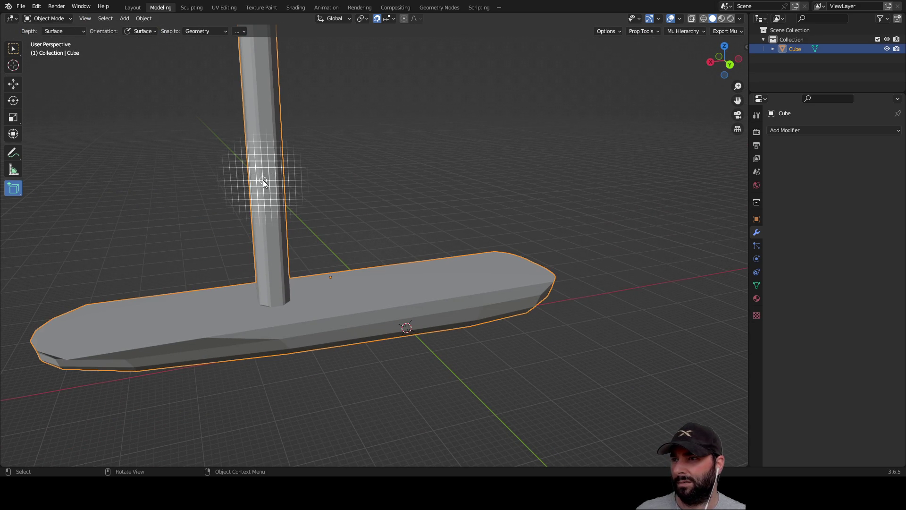
pyautogui.moveTo(346, 162)
pyautogui.mouseDown(button='middle')
pyautogui.moveTo(432, 134)
pyautogui.moveTo(412, 162)
pyautogui.mouseUp(button='middle')
pyautogui.moveTo(401, 91)
pyautogui.mouseDown(button='middle')
pyautogui.moveTo(427, 150)
pyautogui.moveTo(339, 168)
pyautogui.moveTo(359, 139)
pyautogui.moveTo(471, 121)
pyautogui.moveTo(429, 118)
pyautogui.moveTo(375, 74)
pyautogui.moveTo(370, 132)
pyautogui.moveTo(384, 178)
pyautogui.mouseUp(button='middle')
pyautogui.click(330, 171)
pyautogui.click(246, 162)
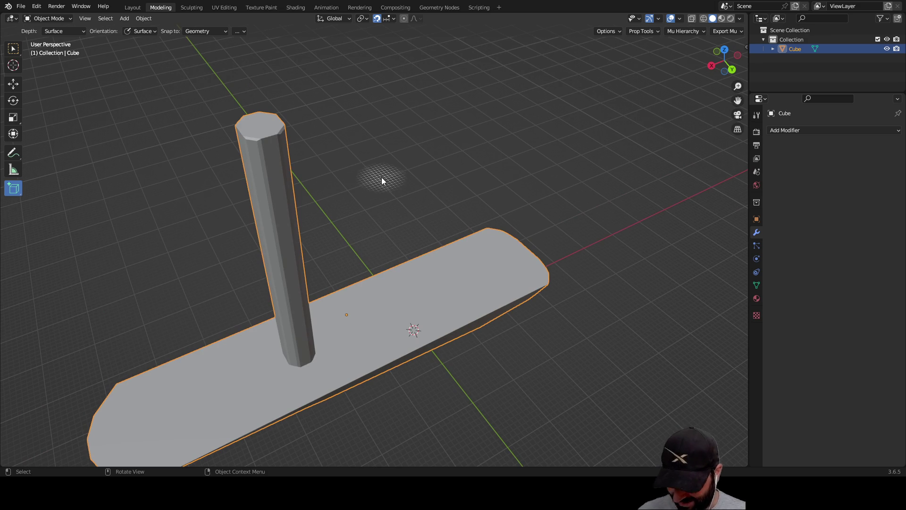
pyautogui.scroll(-3, 361, 165)
pyautogui.press('z')
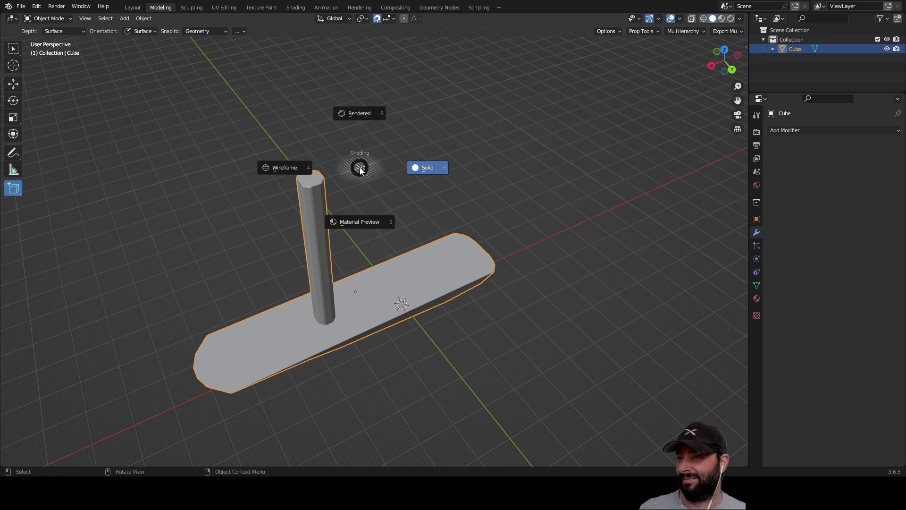
pyautogui.click(361, 170)
pyautogui.hotkey('alt', 'a')
pyautogui.press('a')
# Step: In Edit Mode, undo the mast bevel, delete the mast vertices, and return to Object Mode
pyautogui.press('Tab')
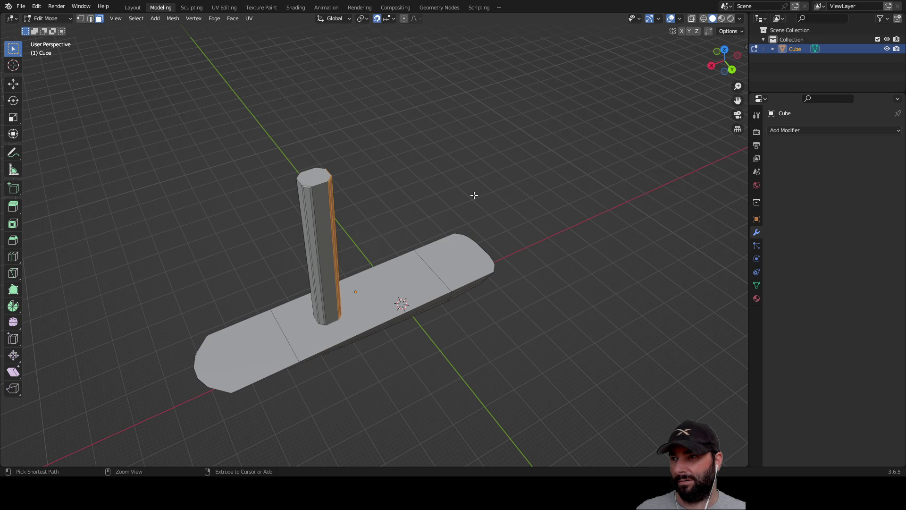
pyautogui.press('2')
pyautogui.hotkey('ctrl', 'z')
pyautogui.hotkey('ctrl', 'z')
pyautogui.hotkey('ctrl', 'z')
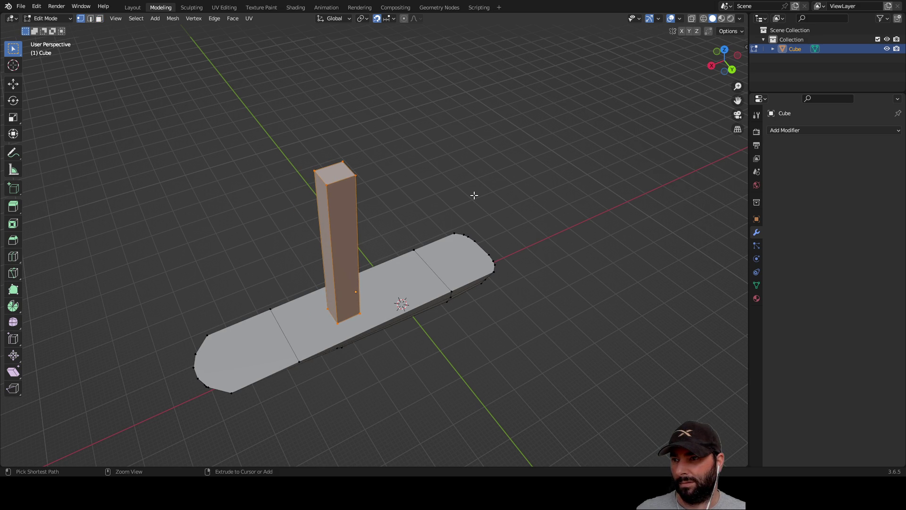
pyautogui.moveTo(473, 195)
pyautogui.mouseDown(button='middle')
pyautogui.moveTo(423, 171)
pyautogui.moveTo(420, 103)
pyautogui.moveTo(405, 146)
pyautogui.mouseUp(button='middle')
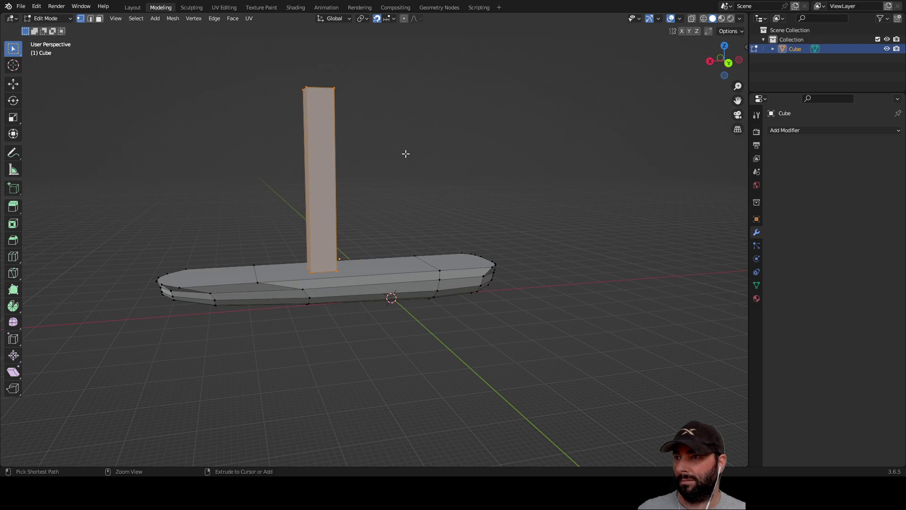
pyautogui.press('x')
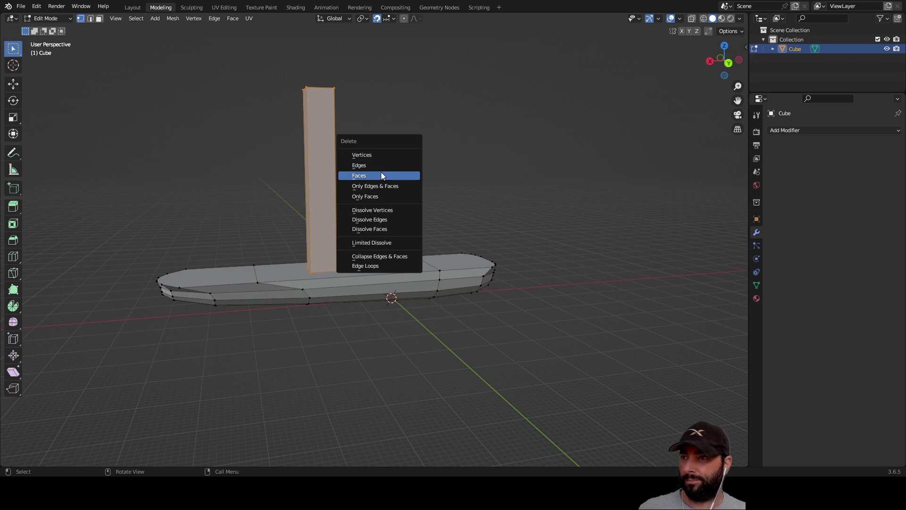
pyautogui.click(377, 155)
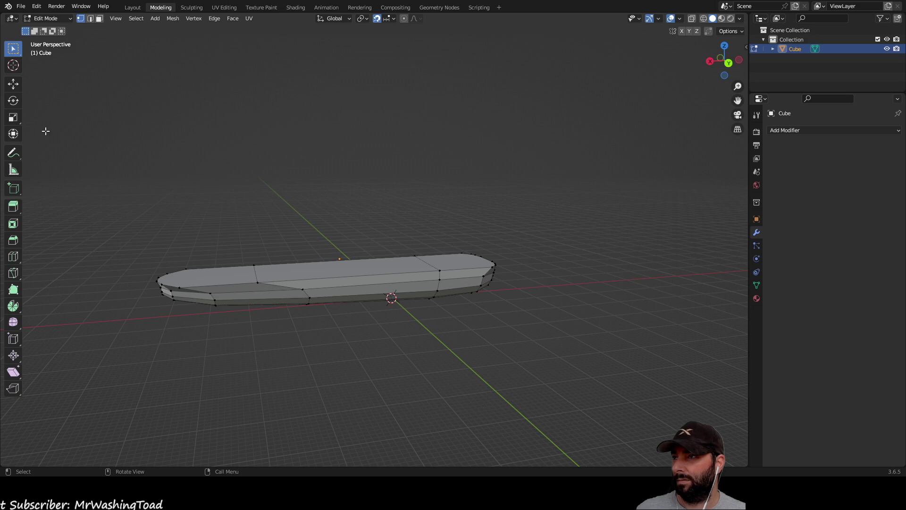
pyautogui.press('Tab')
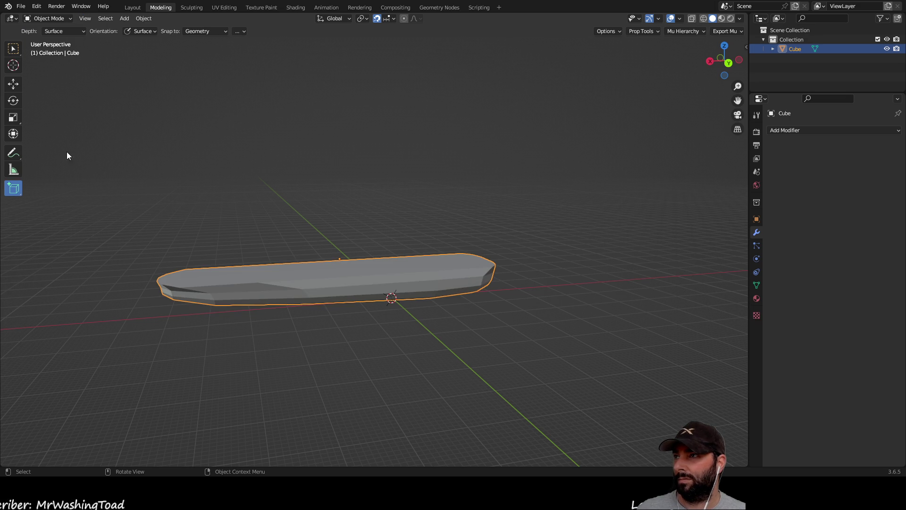
# Step: Draw a test cube beside the hull
pyautogui.moveTo(317, 179); pyautogui.dragTo(361, 226, button='middle')
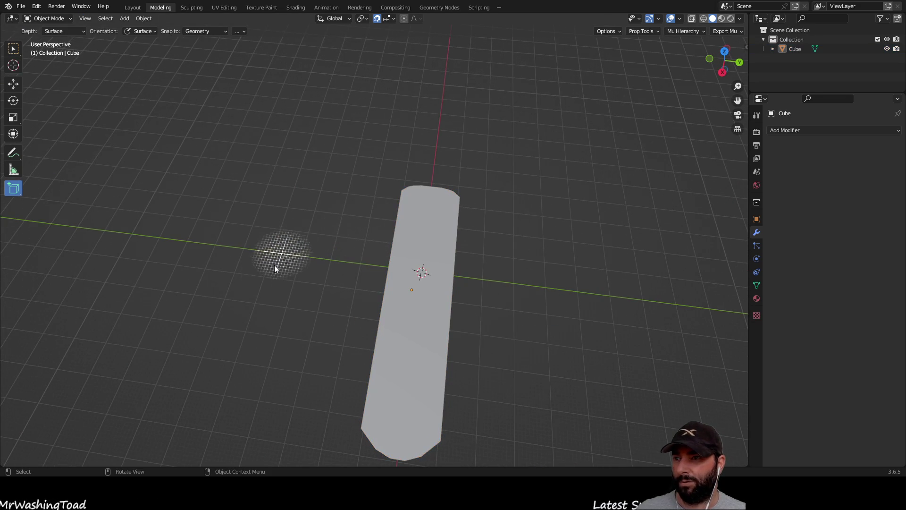
pyautogui.moveTo(257, 245); pyautogui.dragTo(290, 285)
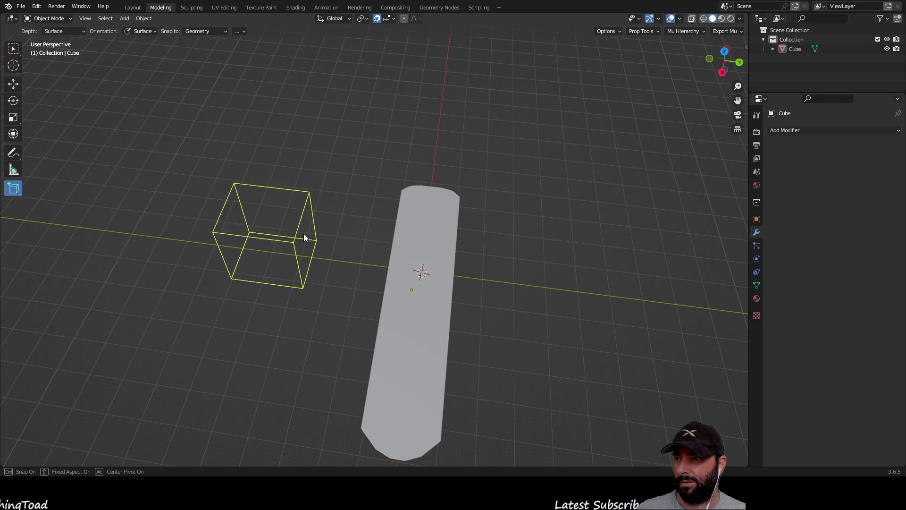
pyautogui.click(304, 233)
pyautogui.moveTo(330, 226)
pyautogui.mouseDown(button='middle')
pyautogui.moveTo(601, 225)
pyautogui.moveTo(550, 206)
pyautogui.moveTo(540, 233)
pyautogui.moveTo(523, 240)
pyautogui.mouseUp(button='middle')
# Step: Toggle undo and redo three times to compare the box change
pyautogui.hotkey('ctrl', 'z')
pyautogui.hotkey('ctrl', 'shift', 'z')
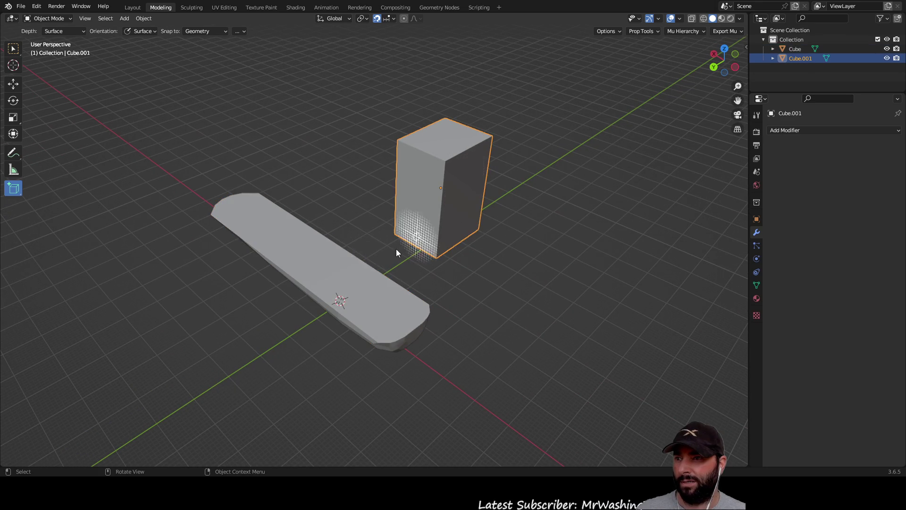
pyautogui.hotkey('ctrl', 'z')
pyautogui.hotkey('ctrl', 'shift', 'z')
pyautogui.hotkey('ctrl', 'z')
pyautogui.hotkey('ctrl', 'shift', 'z')
pyautogui.moveTo(432, 296)
pyautogui.mouseDown(button='middle')
pyautogui.moveTo(522, 214)
pyautogui.moveTo(544, 208)
pyautogui.moveTo(472, 242)
pyautogui.mouseUp(button='middle')
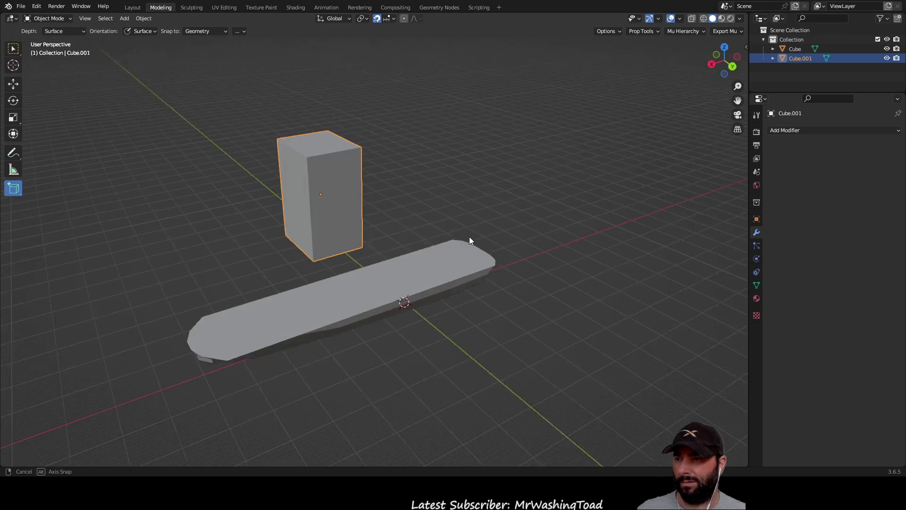
# Step: Select the hull slab and upright box, then draw a second box on the grid
pyautogui.click(366, 284)
pyautogui.moveTo(493, 297); pyautogui.dragTo(367, 270, button='middle')
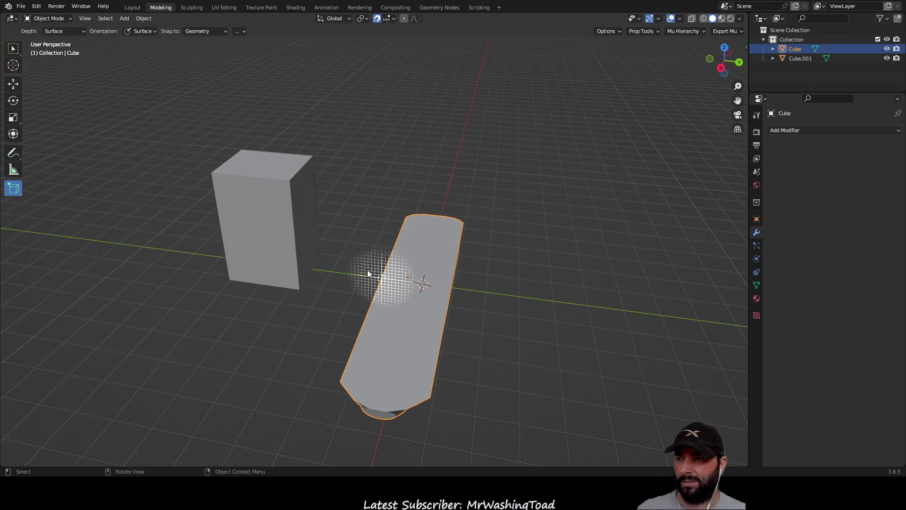
pyautogui.click(268, 256)
pyautogui.moveTo(268, 257); pyautogui.dragTo(223, 331, button='middle')
pyautogui.moveTo(217, 313); pyautogui.dragTo(293, 375)
pyautogui.click(268, 288)
pyautogui.moveTo(268, 288)
pyautogui.mouseDown(button='middle')
pyautogui.moveTo(537, 321)
pyautogui.moveTo(389, 214)
pyautogui.mouseUp(button='middle')
# Step: Delete both extra boxes and begin drawing a new box base on the hull surface
pyautogui.click(379, 201)
pyautogui.click(285, 205)
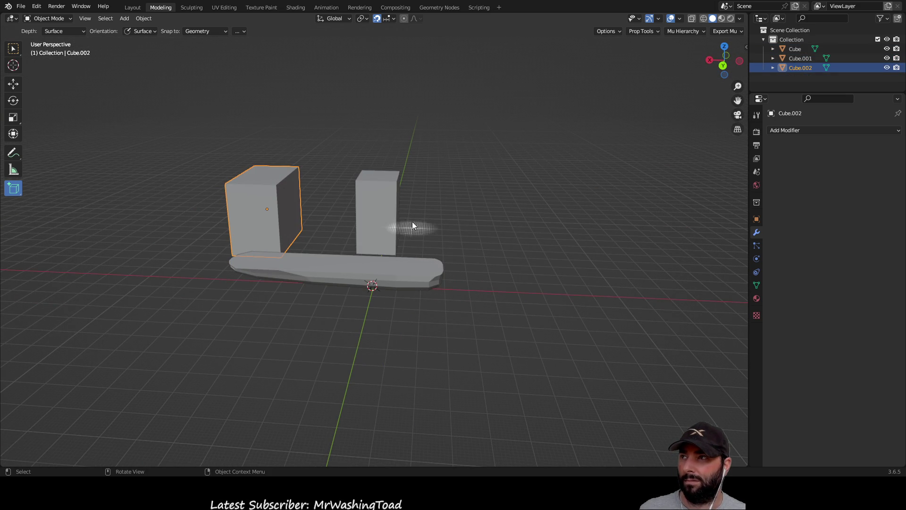
pyautogui.click(386, 202)
pyautogui.click(238, 212)
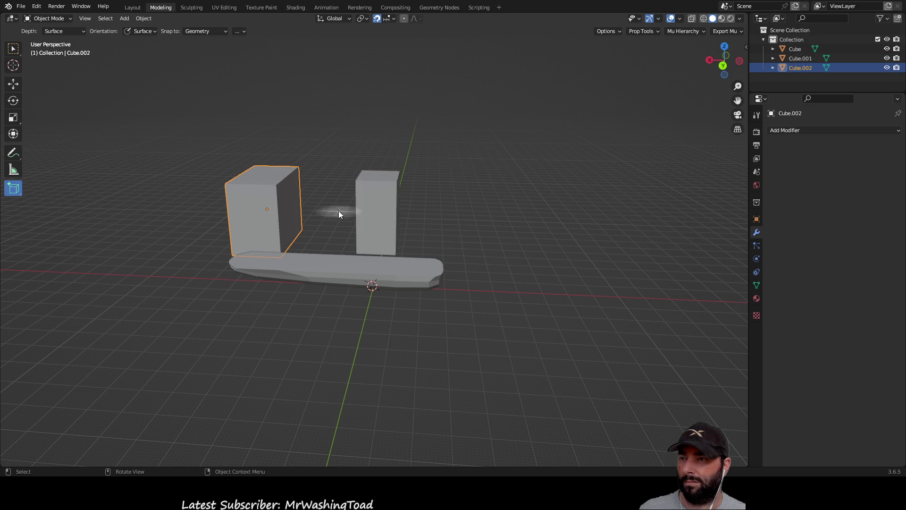
pyautogui.click(372, 207)
pyautogui.moveTo(372, 205)
pyautogui.mouseDown(button='middle')
pyautogui.moveTo(379, 252)
pyautogui.moveTo(389, 240)
pyautogui.moveTo(359, 239)
pyautogui.mouseUp(button='middle')
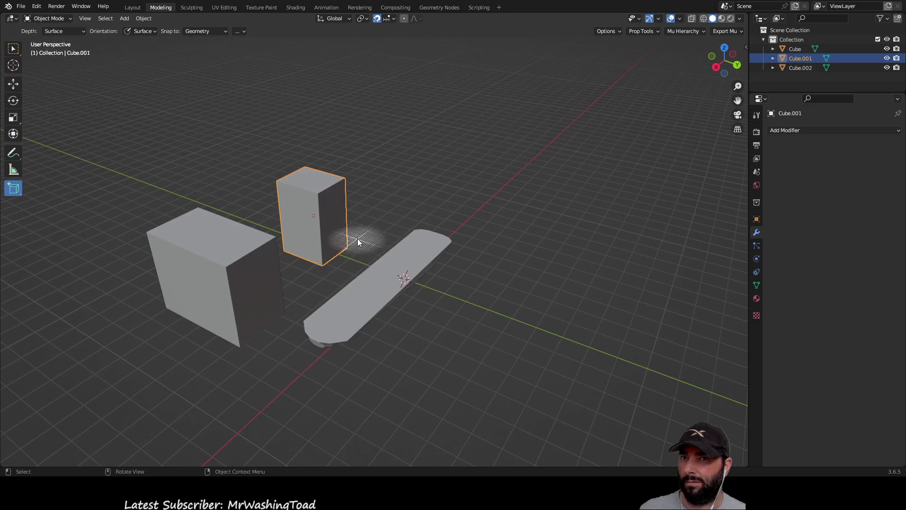
pyautogui.click(264, 286)
pyautogui.press('Delete')
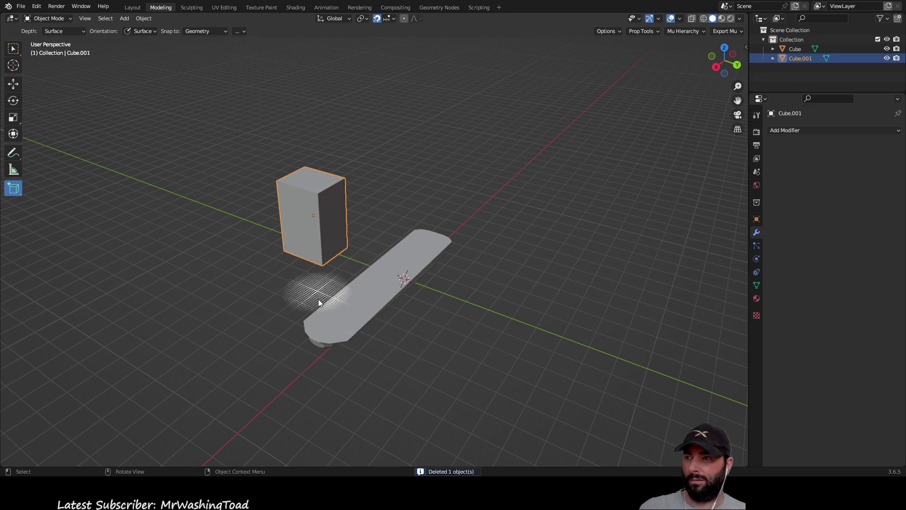
pyautogui.press('Delete')
pyautogui.moveTo(410, 425)
pyautogui.mouseDown(button='middle')
pyautogui.moveTo(440, 305)
pyautogui.moveTo(437, 333)
pyautogui.moveTo(351, 312)
pyautogui.moveTo(308, 203)
pyautogui.moveTo(299, 241)
pyautogui.mouseUp(button='middle')
pyautogui.moveTo(245, 282); pyautogui.dragTo(305, 315)
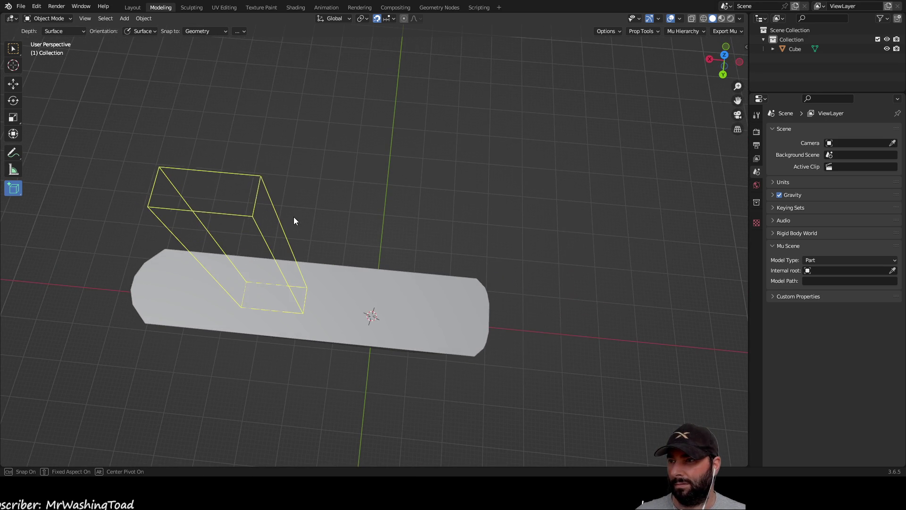
# Step: Set the height of the new box standing on the hull
pyautogui.click(293, 217)
pyautogui.moveTo(299, 218)
pyautogui.mouseDown(button='middle')
pyautogui.moveTo(392, 157)
pyautogui.moveTo(487, 151)
pyautogui.moveTo(409, 162)
pyautogui.mouseUp(button='middle')
pyautogui.moveTo(274, 188)
pyautogui.mouseDown(button='middle')
pyautogui.moveTo(363, 140)
pyautogui.moveTo(362, 196)
pyautogui.moveTo(133, 170)
pyautogui.mouseUp(button='middle')
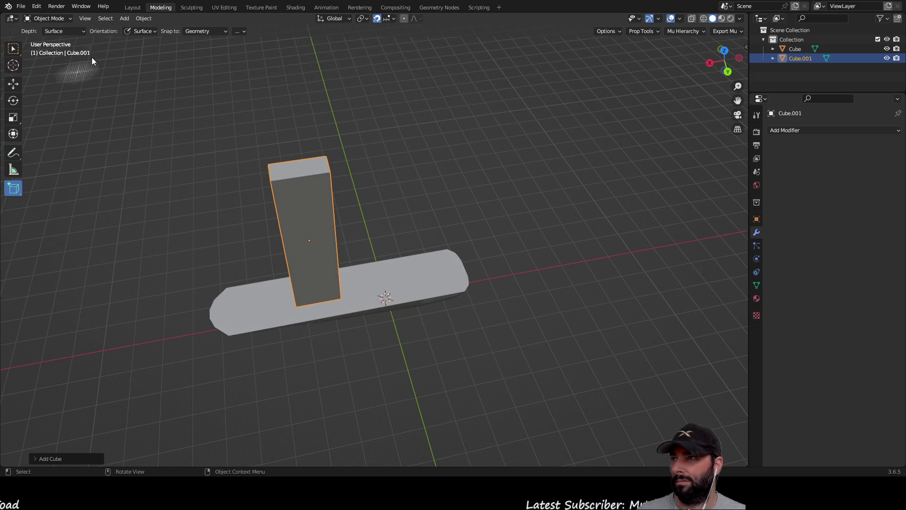
# Step: In Edit Mode with face select, push one side face along X to thin the column
pyautogui.press('Tab')
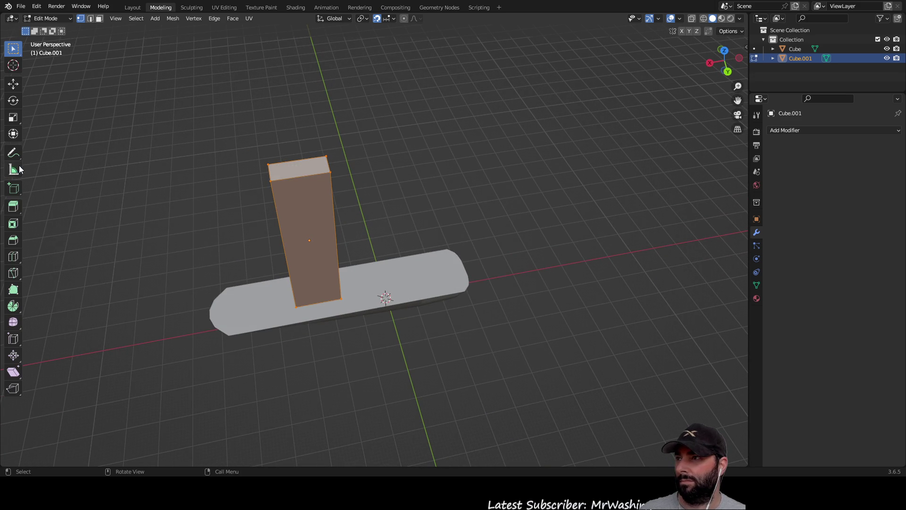
pyautogui.click(98, 18)
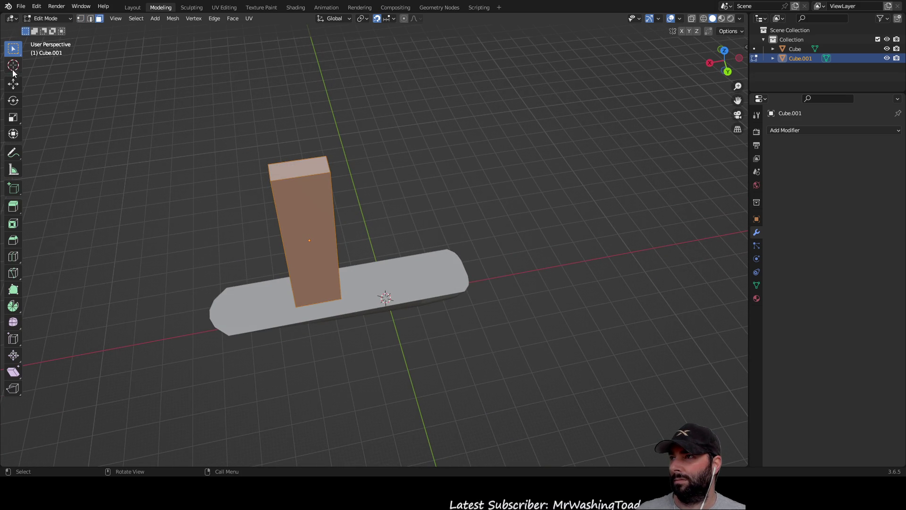
pyautogui.moveTo(376, 164); pyautogui.dragTo(321, 169, button='middle')
pyautogui.click(309, 174)
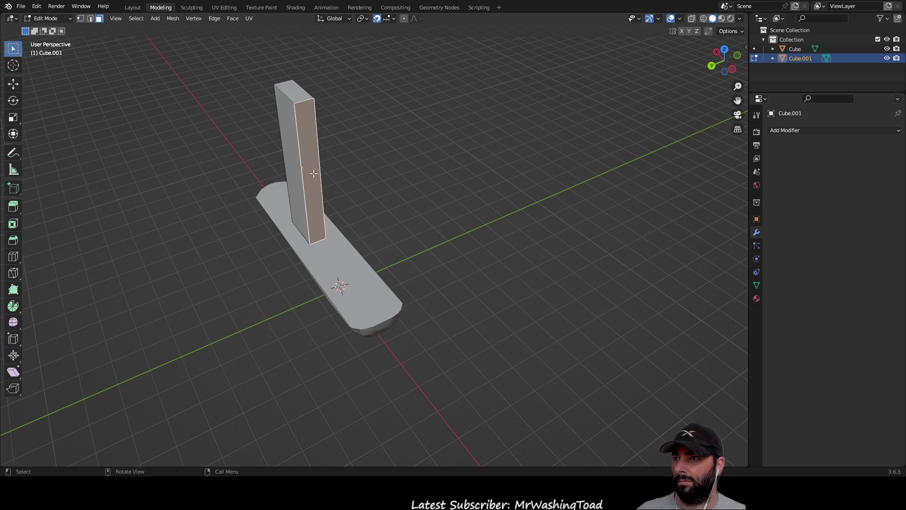
pyautogui.click(13, 84)
pyautogui.moveTo(292, 198); pyautogui.dragTo(373, 194, button='middle')
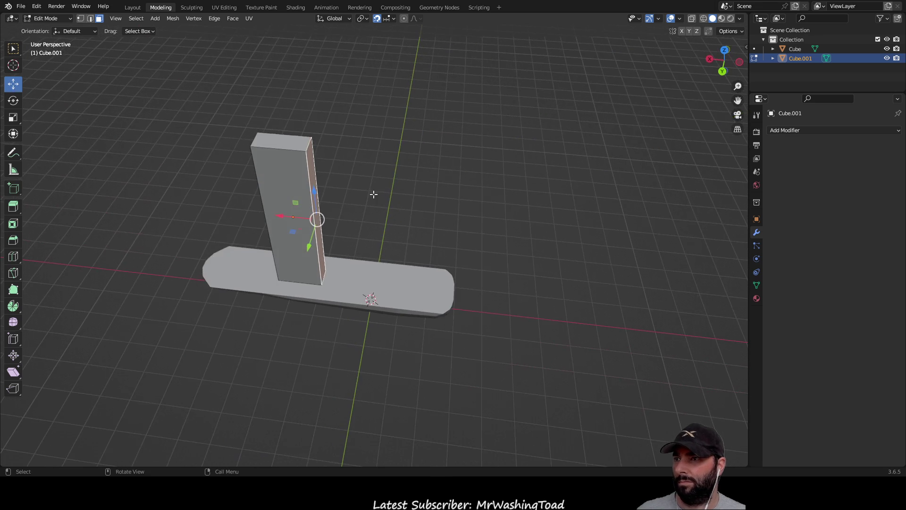
pyautogui.moveTo(279, 215); pyautogui.dragTo(240, 211)
pyautogui.moveTo(240, 211)
pyautogui.mouseDown(button='middle')
pyautogui.moveTo(306, 188)
pyautogui.moveTo(429, 241)
pyautogui.moveTo(424, 180)
pyautogui.moveTo(372, 190)
pyautogui.moveTo(336, 219)
pyautogui.mouseUp(button='middle')
pyautogui.moveTo(268, 285); pyautogui.dragTo(269, 285)
pyautogui.moveTo(338, 225); pyautogui.dragTo(457, 228, button='middle')
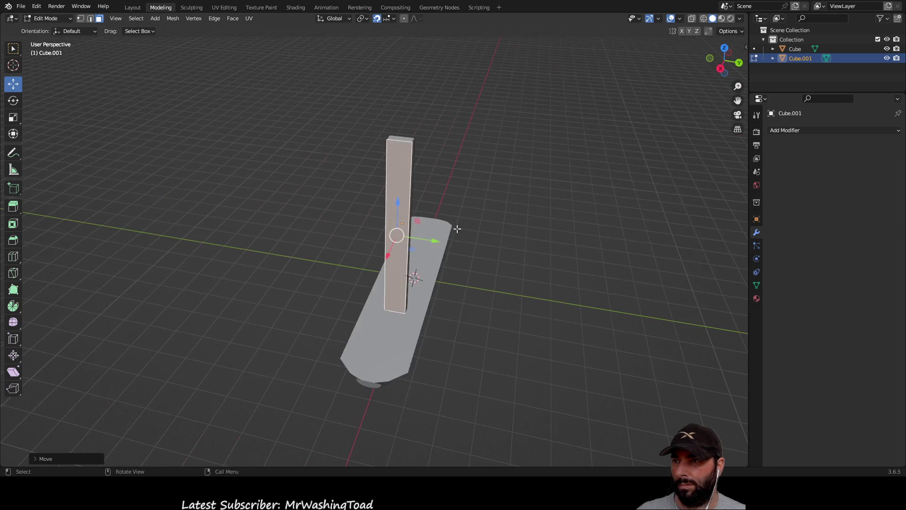
pyautogui.click(588, 244)
# Step: Move the side and front faces along Y to slim the post, then return to Object Mode
pyautogui.moveTo(589, 244); pyautogui.dragTo(512, 213, button='middle')
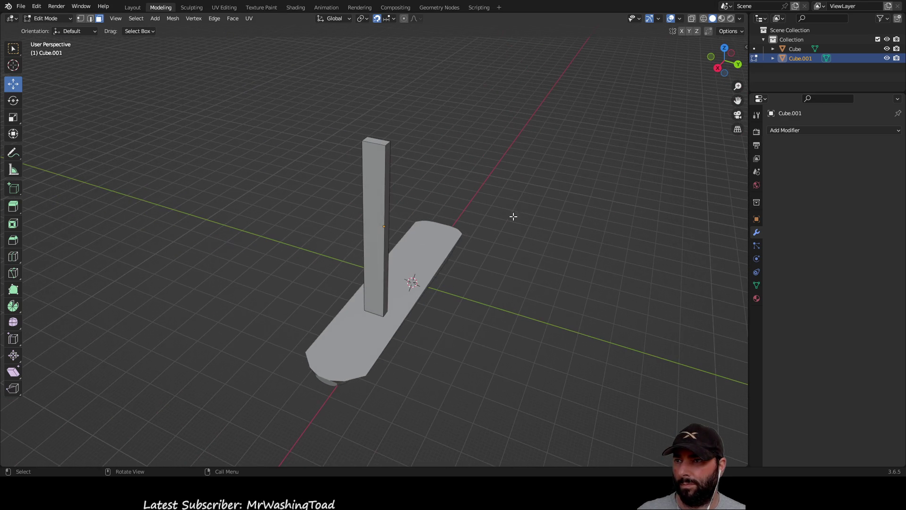
pyautogui.click(385, 168)
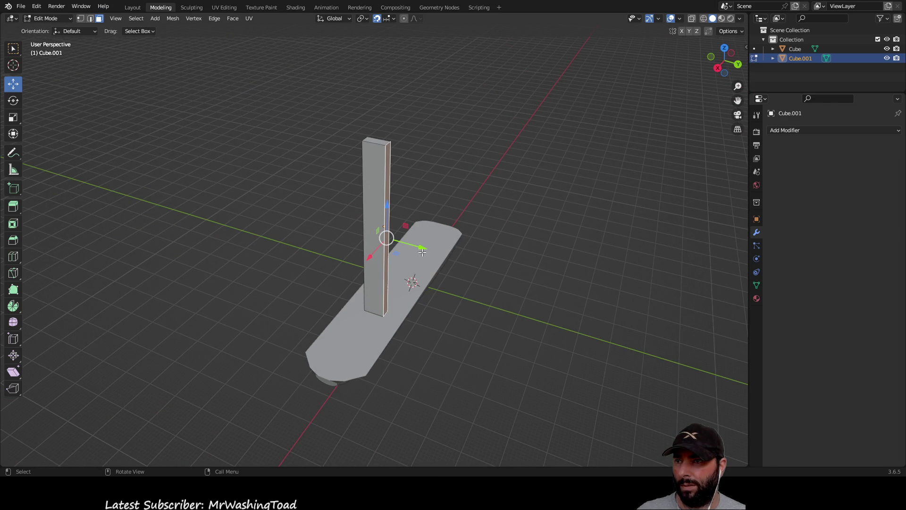
pyautogui.moveTo(420, 247); pyautogui.dragTo(410, 246)
pyautogui.scroll(2, 272, 194)
pyautogui.moveTo(272, 195); pyautogui.dragTo(341, 215, button='middle')
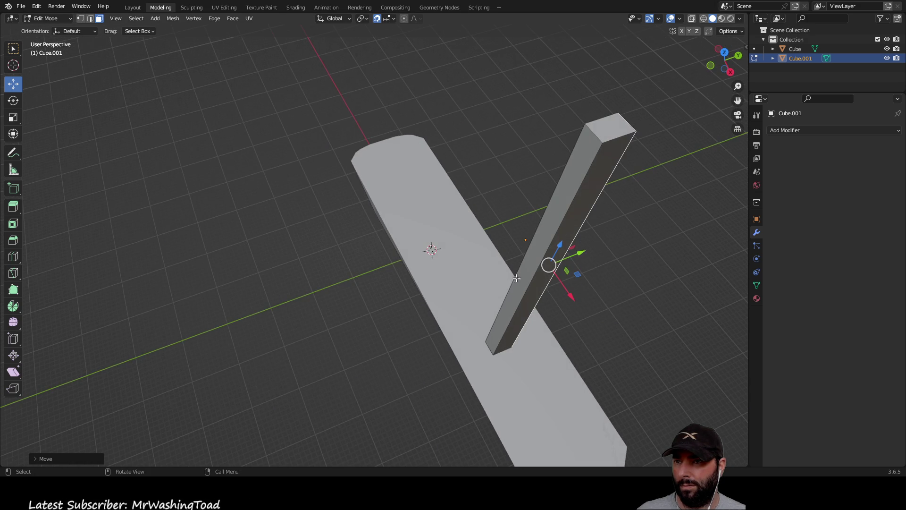
pyautogui.click(516, 293)
pyautogui.moveTo(557, 262); pyautogui.dragTo(556, 256)
pyautogui.click(626, 285)
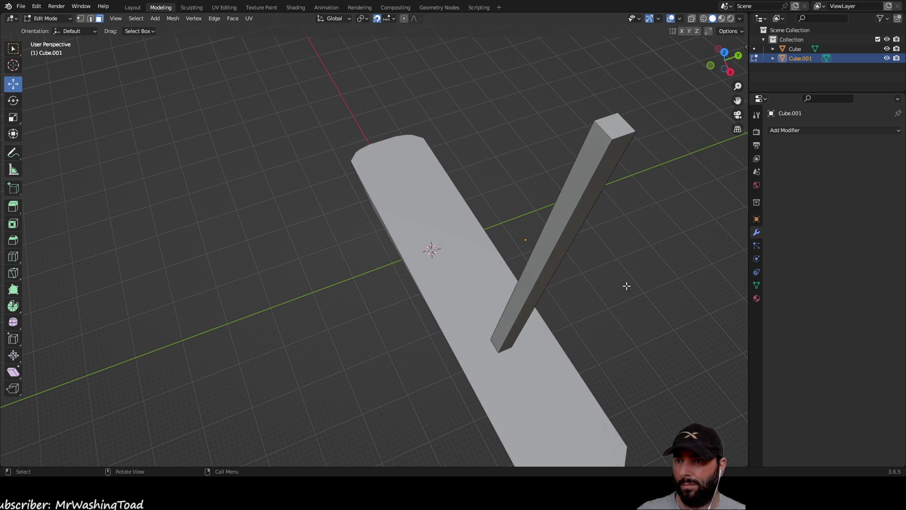
pyautogui.scroll(-5, 626, 286)
pyautogui.moveTo(600, 290)
pyautogui.mouseDown(button='middle')
pyautogui.moveTo(522, 314)
pyautogui.moveTo(500, 332)
pyautogui.moveTo(481, 309)
pyautogui.mouseUp(button='middle')
pyautogui.press('Tab')
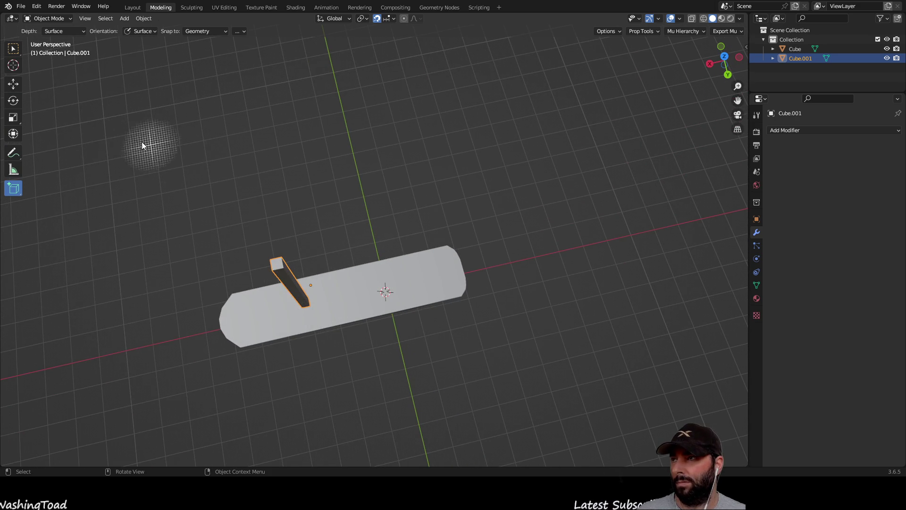
# Step: Move the post along Y and X so it stands upright on the deck, ready for bevelling in Edit Mode
pyautogui.click(19, 86)
pyautogui.moveTo(286, 171); pyautogui.dragTo(295, 207, button='middle')
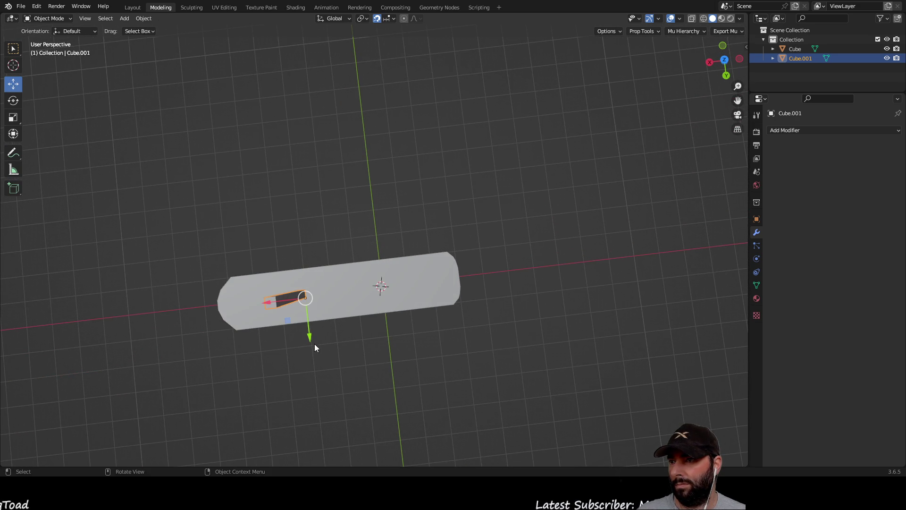
pyautogui.moveTo(309, 335); pyautogui.dragTo(310, 341)
pyautogui.moveTo(335, 334)
pyautogui.mouseDown(button='middle')
pyautogui.moveTo(404, 360)
pyautogui.moveTo(494, 297)
pyautogui.moveTo(515, 257)
pyautogui.moveTo(513, 246)
pyautogui.moveTo(397, 259)
pyautogui.mouseUp(button='middle')
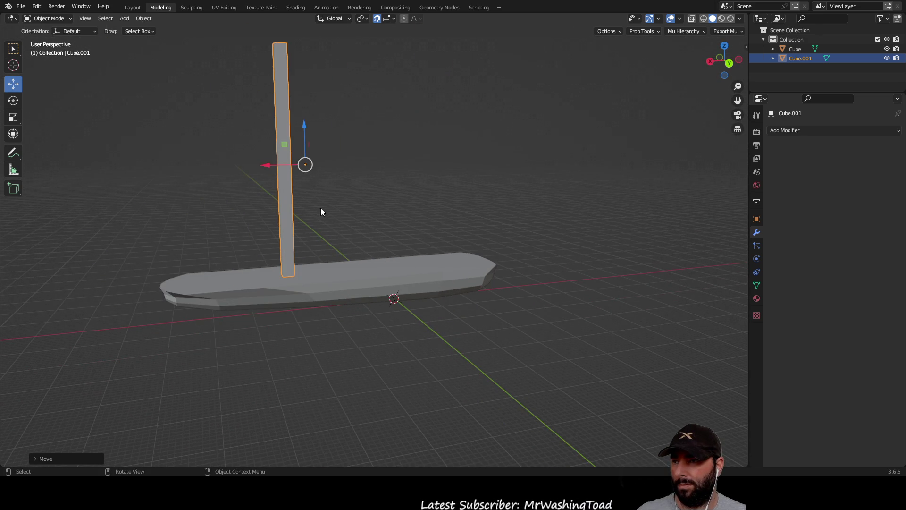
pyautogui.moveTo(320, 208); pyautogui.dragTo(300, 203, button='middle')
pyautogui.moveTo(256, 169); pyautogui.dragTo(271, 171)
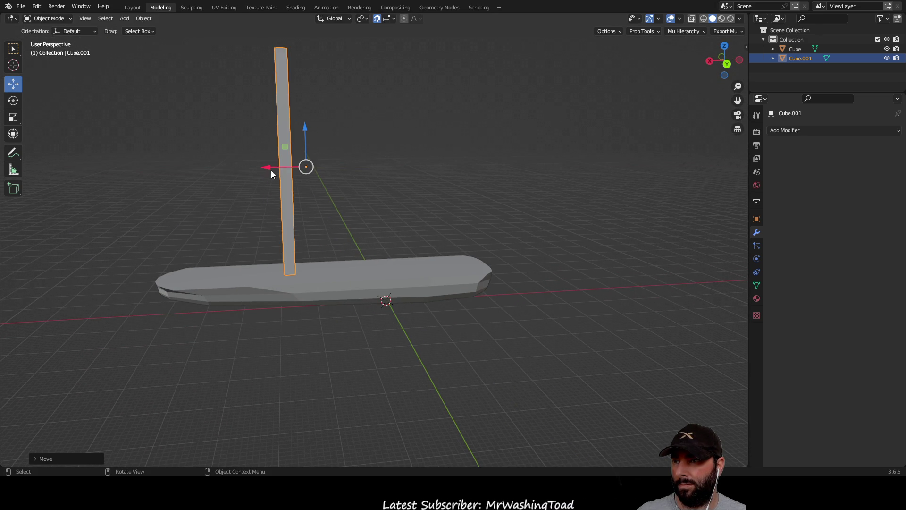
pyautogui.click(391, 167)
pyautogui.moveTo(391, 167)
pyautogui.mouseDown(button='middle')
pyautogui.moveTo(522, 214)
pyautogui.moveTo(519, 281)
pyautogui.moveTo(509, 225)
pyautogui.moveTo(463, 170)
pyautogui.moveTo(427, 192)
pyautogui.mouseUp(button='middle')
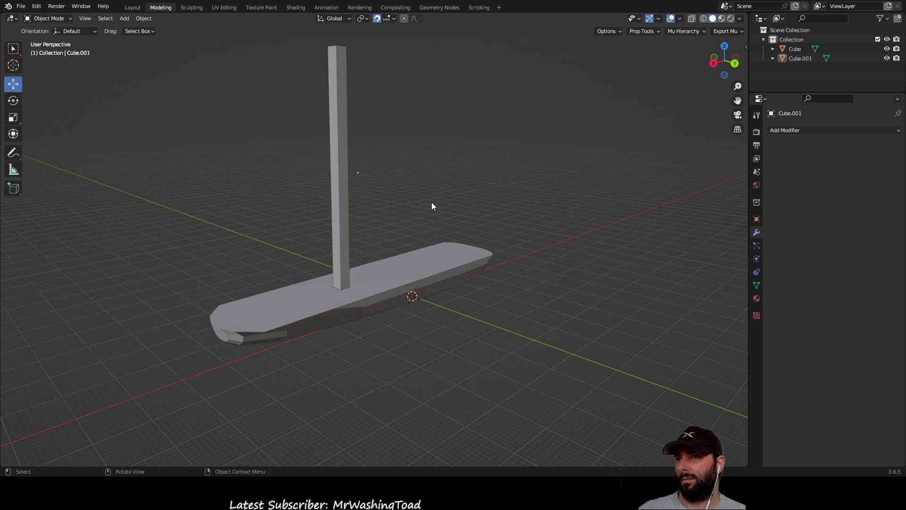
pyautogui.press('Tab')
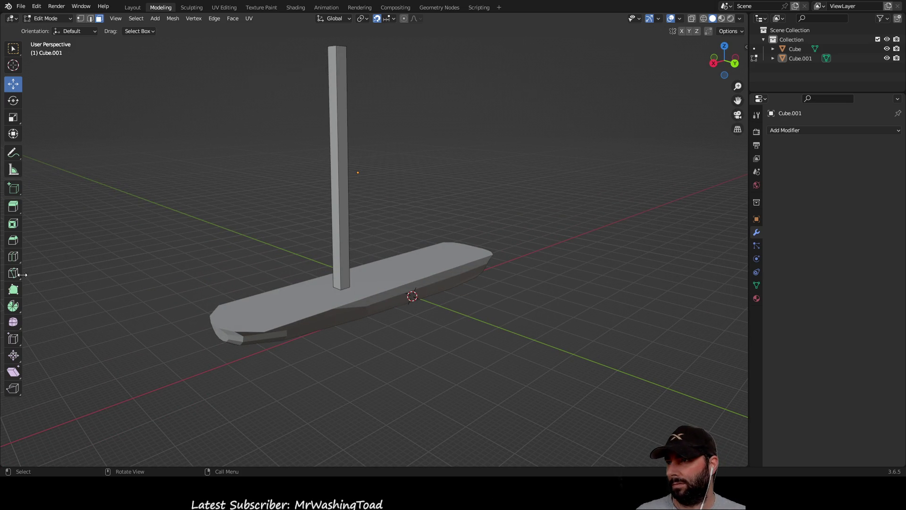
pyautogui.click(14, 239)
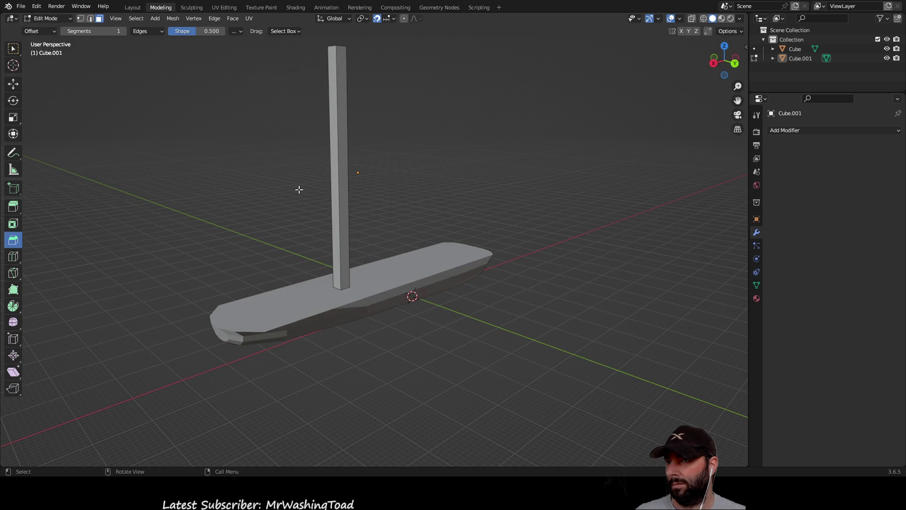
# Step: Bevel the post's vertical edges into a rounded, many-sided mast and return to Object Mode
pyautogui.click(337, 154)
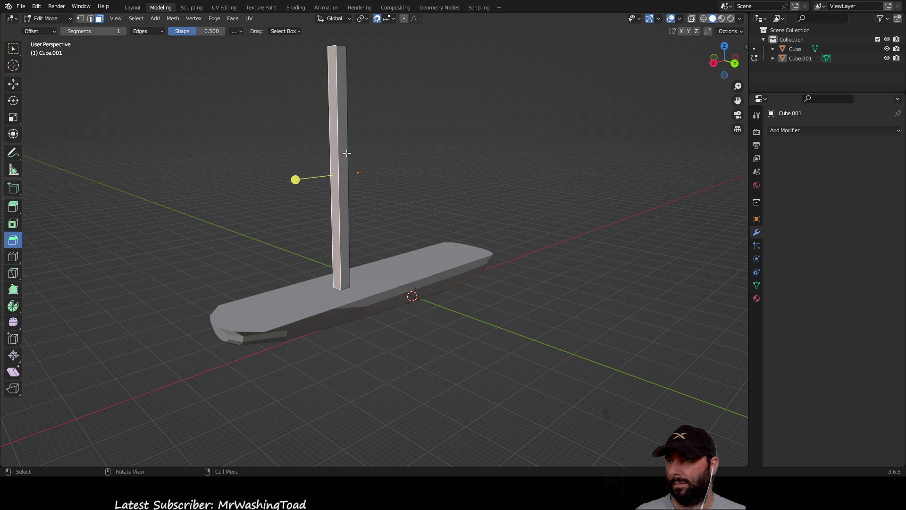
pyautogui.moveTo(344, 155)
pyautogui.mouseDown(button='middle')
pyautogui.moveTo(303, 170)
pyautogui.moveTo(313, 137)
pyautogui.moveTo(370, 170)
pyautogui.moveTo(467, 142)
pyautogui.mouseUp(button='middle')
pyautogui.click(314, 137)
pyautogui.click(470, 134)
pyautogui.moveTo(540, 151); pyautogui.dragTo(352, 211, button='middle')
pyautogui.moveTo(251, 179); pyautogui.dragTo(250, 173)
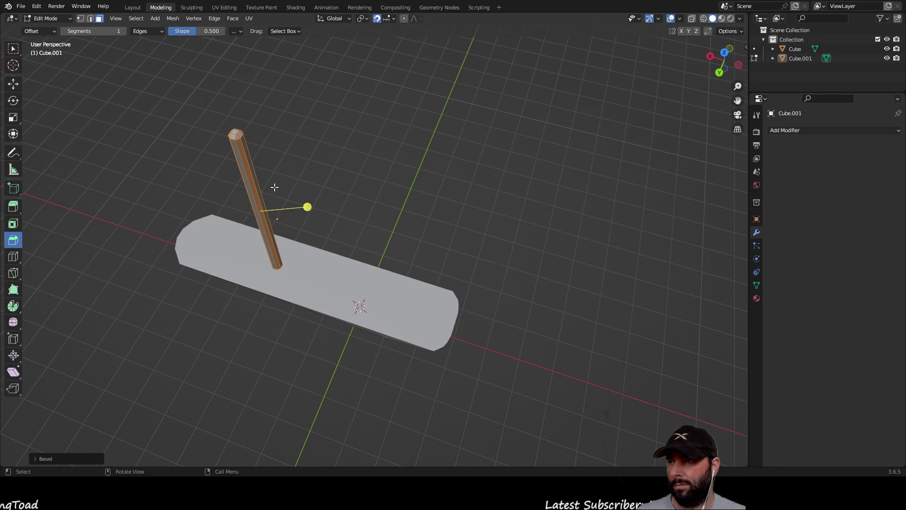
pyautogui.moveTo(307, 206); pyautogui.dragTo(314, 204)
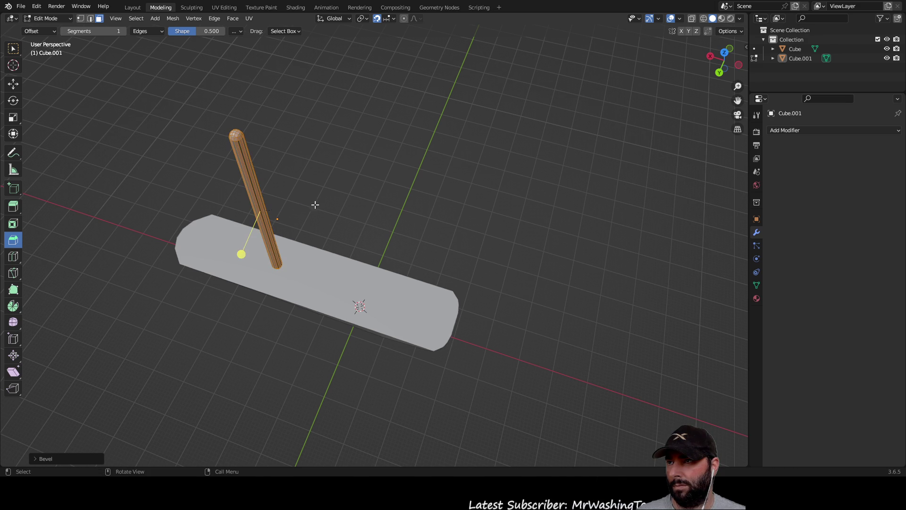
pyautogui.click(319, 152)
pyautogui.moveTo(320, 151)
pyautogui.mouseDown(button='middle')
pyautogui.moveTo(393, 188)
pyautogui.moveTo(473, 153)
pyautogui.moveTo(480, 172)
pyautogui.moveTo(392, 151)
pyautogui.moveTo(395, 168)
pyautogui.mouseUp(button='middle')
pyautogui.scroll(2, 480, 172)
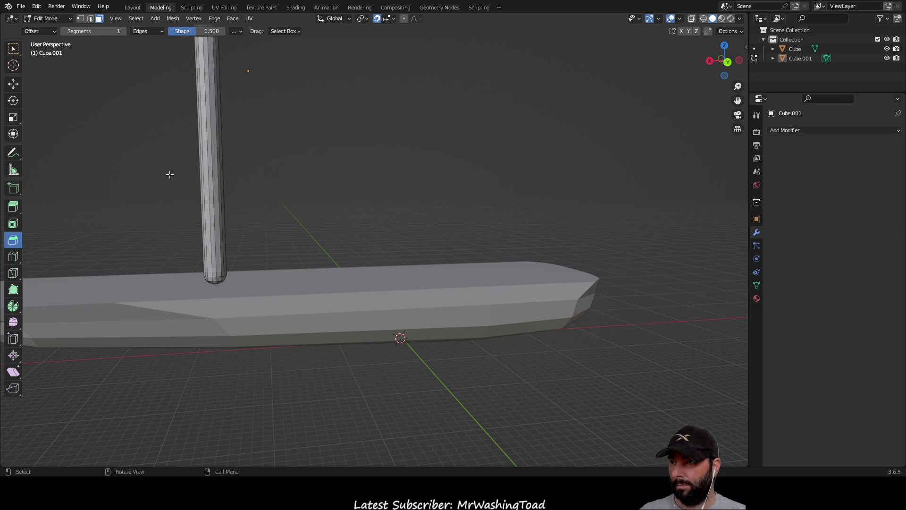
pyautogui.press('Tab')
pyautogui.scroll(-4, 265, 157)
# Step: Lower the mast along Z so it sits on the deck
pyautogui.click(289, 128)
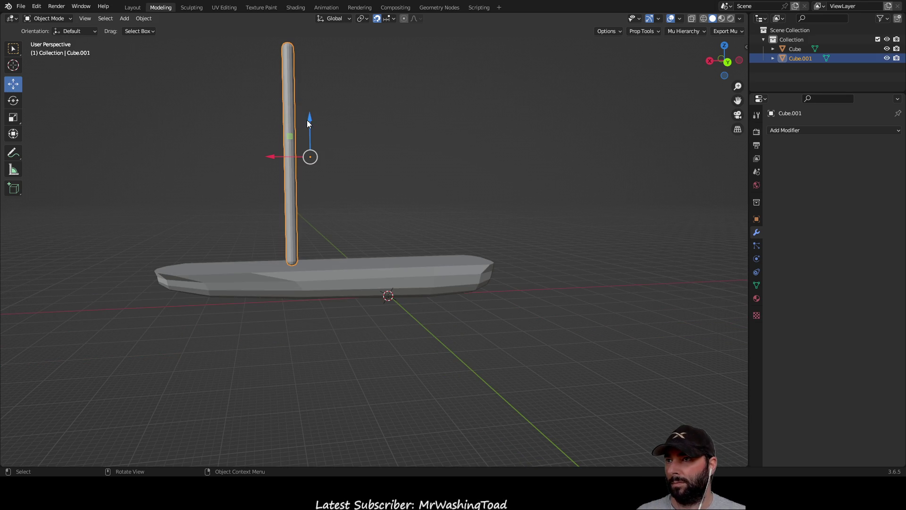
pyautogui.moveTo(310, 124); pyautogui.dragTo(365, 168)
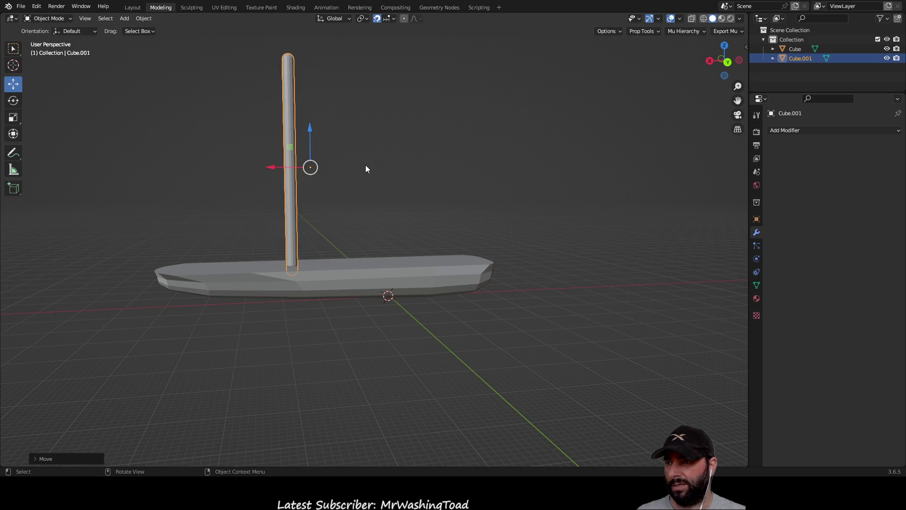
pyautogui.click(365, 168)
pyautogui.moveTo(376, 188)
pyautogui.mouseDown(button='middle')
pyautogui.moveTo(461, 172)
pyautogui.moveTo(400, 261)
pyautogui.moveTo(405, 192)
pyautogui.moveTo(457, 206)
pyautogui.moveTo(419, 167)
pyautogui.moveTo(330, 132)
pyautogui.moveTo(360, 137)
pyautogui.mouseUp(button='middle')
pyautogui.press('Tab')
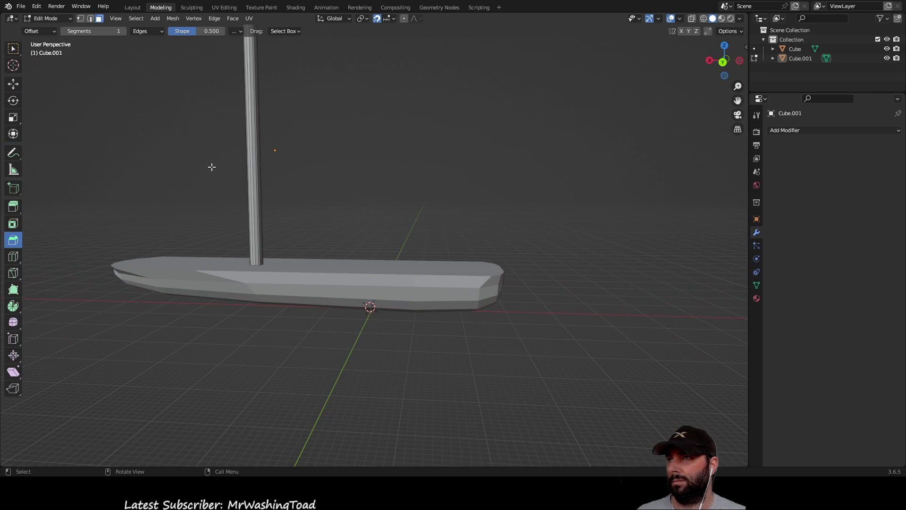
pyautogui.press('Tab')
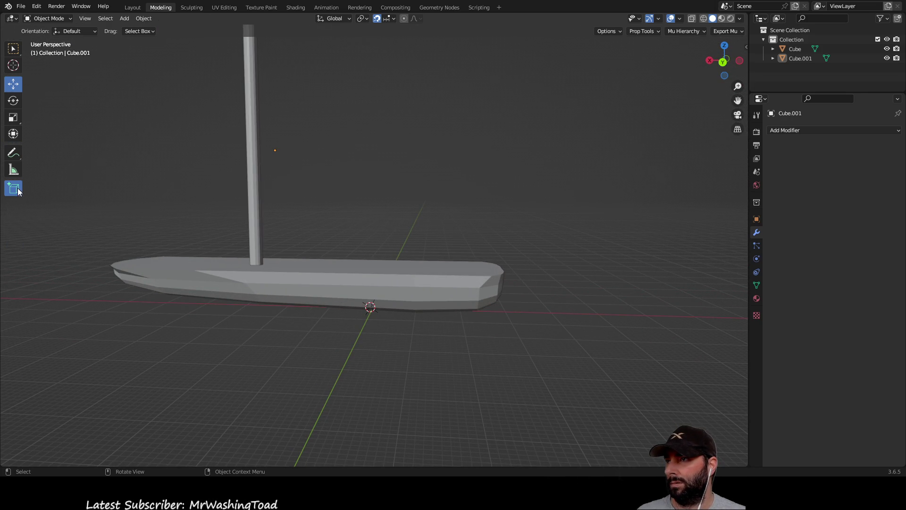
# Step: With Add Cube, outline a long thin rectangle along the near deck edge
pyautogui.click(18, 190)
pyautogui.moveTo(290, 217); pyautogui.dragTo(291, 310, button='middle')
pyautogui.moveTo(267, 323)
pyautogui.mouseDown()
pyautogui.moveTo(448, 344)
pyautogui.moveTo(468, 358)
pyautogui.moveTo(464, 349)
pyautogui.mouseUp()
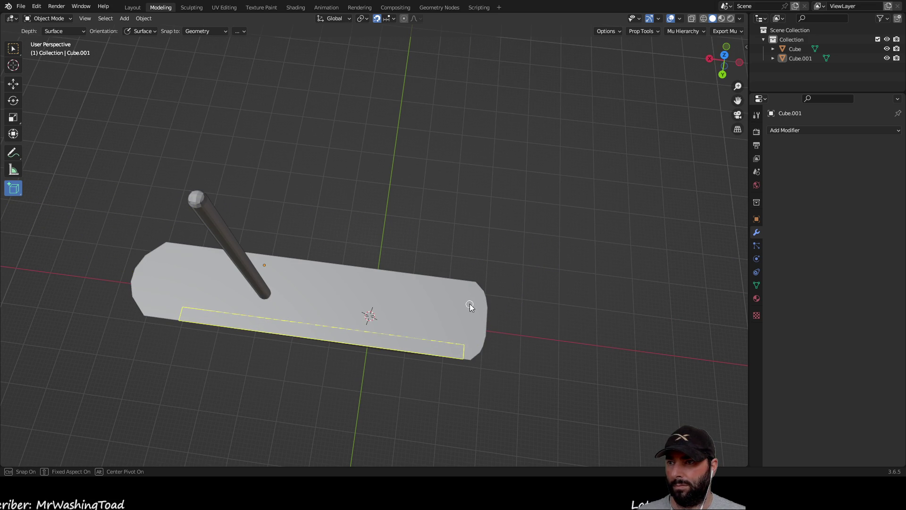
# Step: Create the box, then try bevelling its top face in Edit Mode and undo it
pyautogui.click(452, 248)
pyautogui.moveTo(371, 137)
pyautogui.mouseDown(button='middle')
pyautogui.moveTo(423, 99)
pyautogui.moveTo(118, 85)
pyautogui.mouseUp(button='middle')
pyautogui.press('Tab')
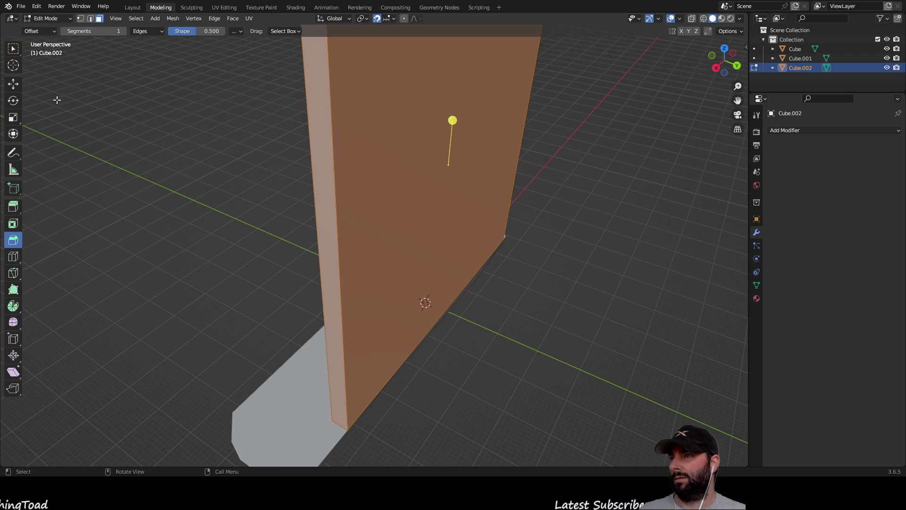
pyautogui.moveTo(226, 112); pyautogui.dragTo(253, 194, button='middle')
pyautogui.click(389, 197)
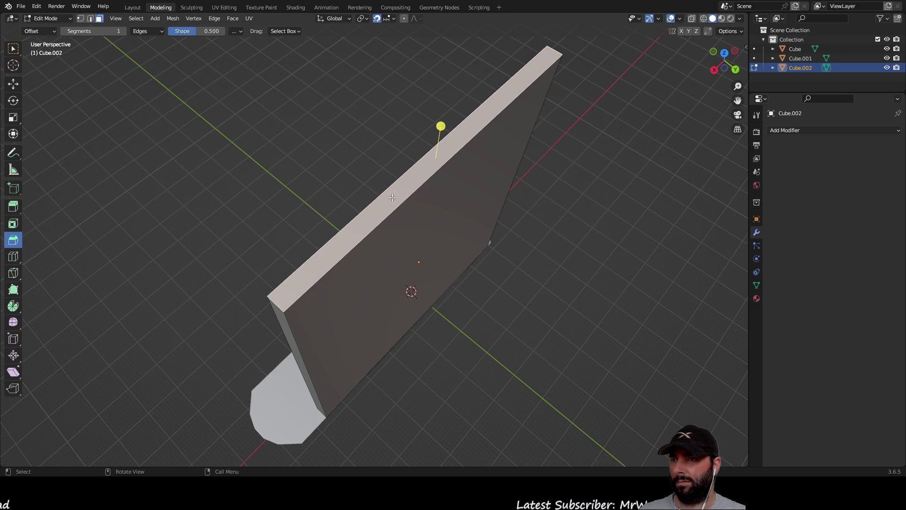
pyautogui.moveTo(441, 126); pyautogui.dragTo(444, 177)
pyautogui.moveTo(429, 134)
pyautogui.mouseDown()
pyautogui.moveTo(421, 101)
pyautogui.moveTo(424, 127)
pyautogui.mouseUp()
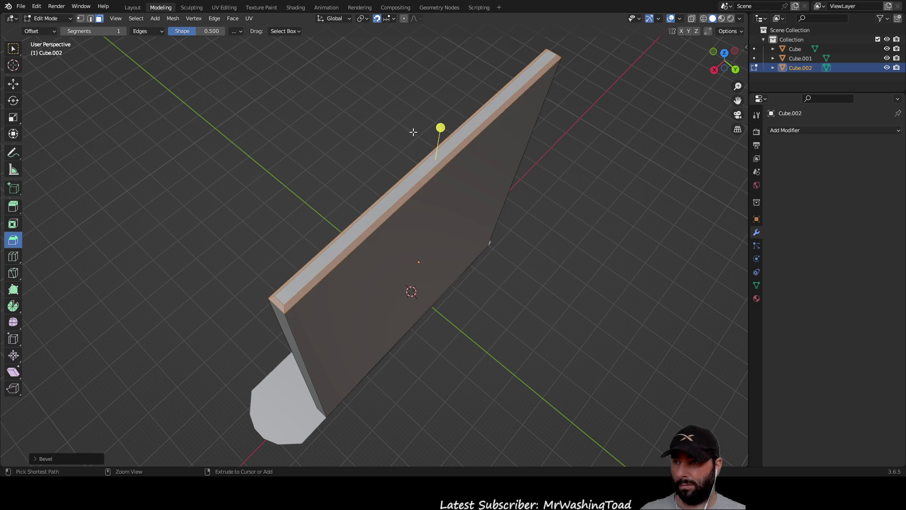
pyautogui.hotkey('ctrl', 'z')
# Step: Slide the slab down along Z toward the deck
pyautogui.click(12, 84)
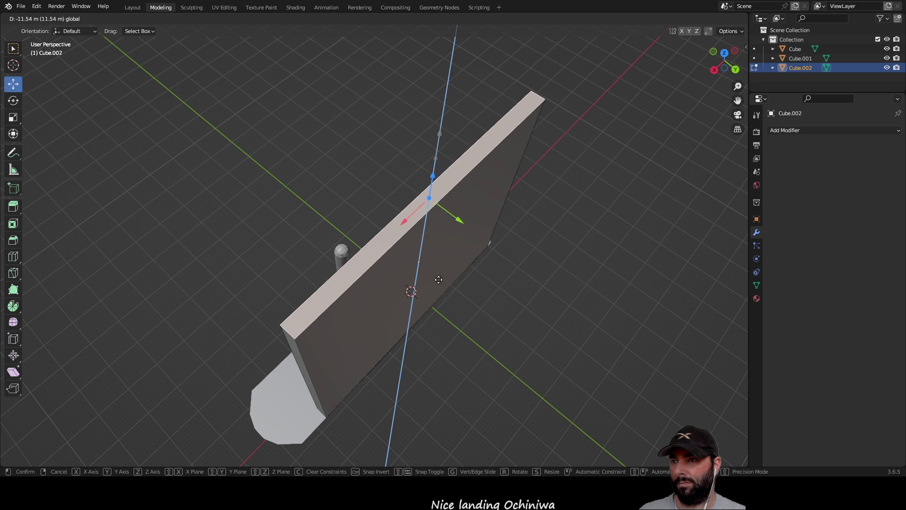
pyautogui.click(438, 233)
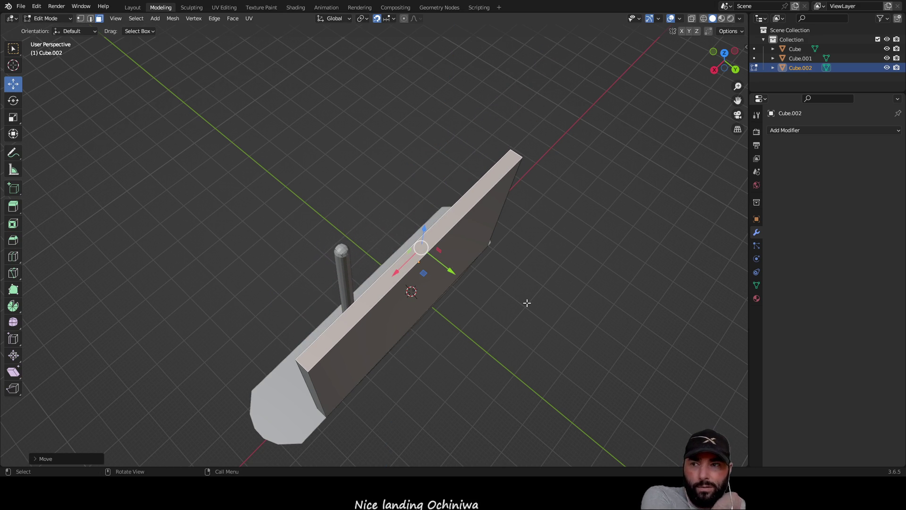
pyautogui.moveTo(422, 229); pyautogui.dragTo(541, 1)
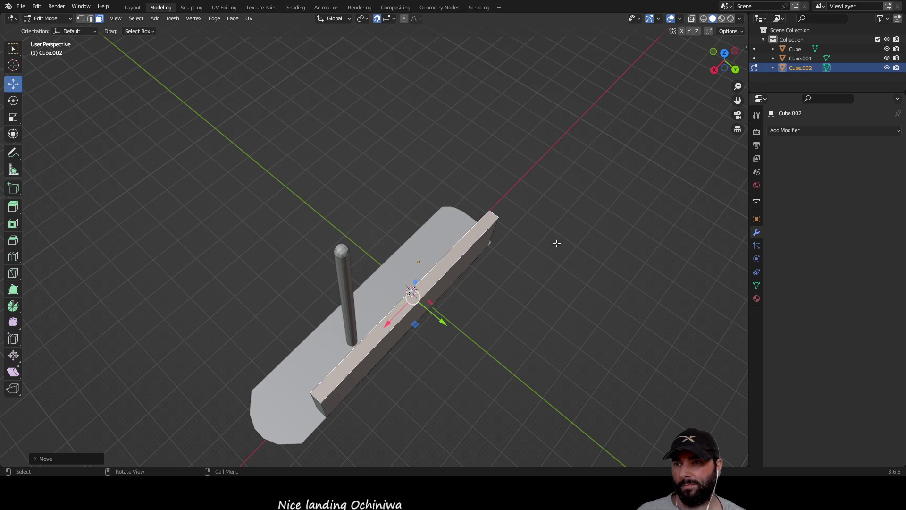
pyautogui.moveTo(557, 242); pyautogui.dragTo(530, 243, button='middle')
pyautogui.moveTo(391, 146); pyautogui.dragTo(391, 206)
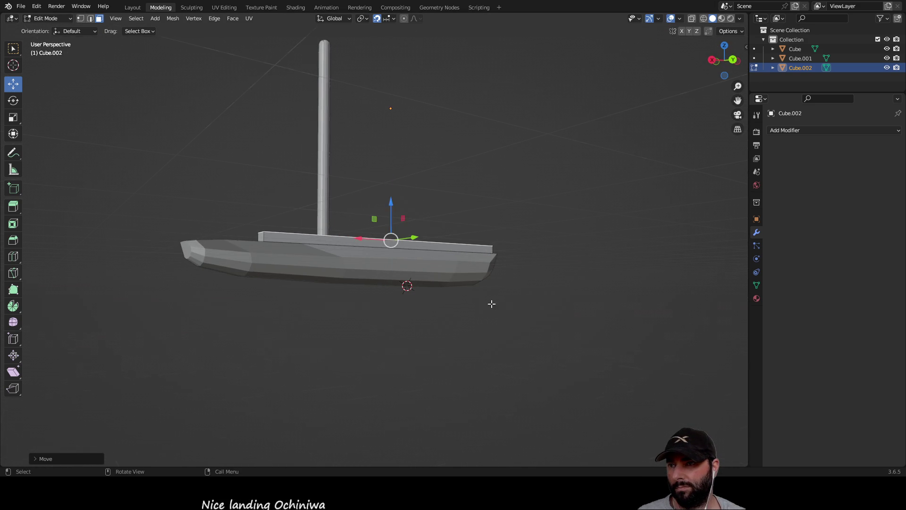
pyautogui.scroll(5, 443, 197)
pyautogui.moveTo(443, 196)
pyautogui.mouseDown(button='middle')
pyautogui.moveTo(481, 216)
pyautogui.moveTo(491, 207)
pyautogui.moveTo(547, 300)
pyautogui.moveTo(576, 298)
pyautogui.mouseUp(button='middle')
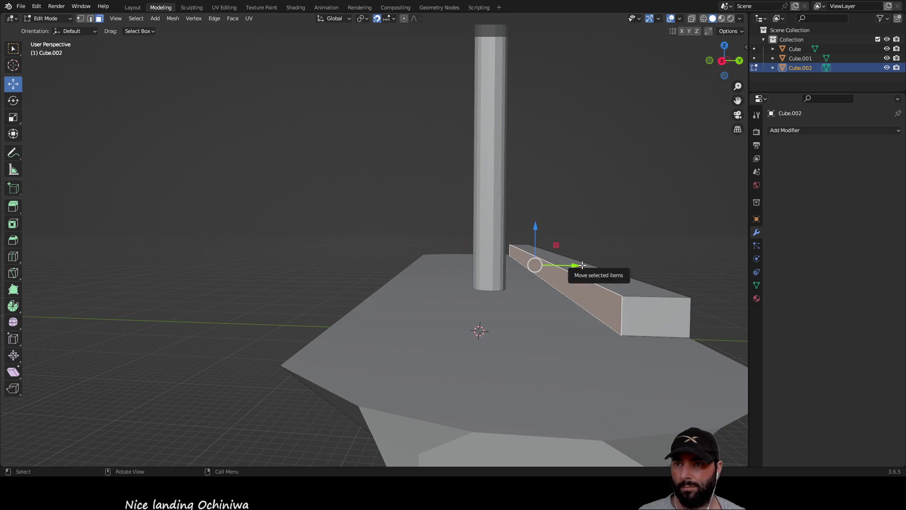
# Step: Stretch and thin the slab along Y and lower its top face into a low rail
pyautogui.moveTo(566, 268); pyautogui.dragTo(604, 267)
pyautogui.moveTo(616, 241); pyautogui.dragTo(603, 240, button='middle')
pyautogui.moveTo(585, 267); pyautogui.dragTo(585, 262)
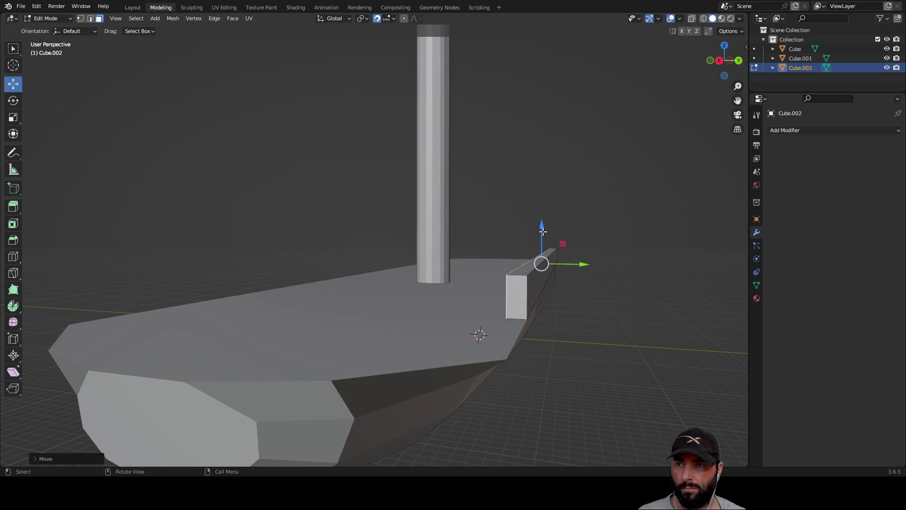
pyautogui.click(525, 273)
pyautogui.moveTo(546, 217); pyautogui.dragTo(546, 229)
pyautogui.moveTo(547, 230)
pyautogui.mouseDown(button='middle')
pyautogui.moveTo(425, 349)
pyautogui.moveTo(461, 269)
pyautogui.moveTo(431, 277)
pyautogui.moveTo(462, 285)
pyautogui.mouseUp(button='middle')
pyautogui.click(633, 407)
# Step: Slide the rail's stern corner and end face along X to fit the deck
pyautogui.moveTo(604, 343)
pyautogui.mouseDown(button='middle')
pyautogui.moveTo(572, 330)
pyautogui.moveTo(352, 331)
pyautogui.mouseUp(button='middle')
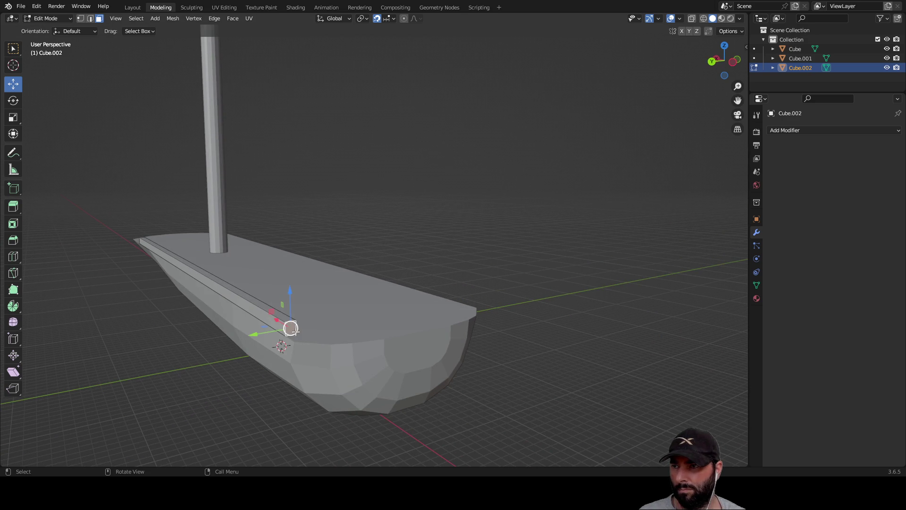
pyautogui.moveTo(281, 322); pyautogui.dragTo(294, 336)
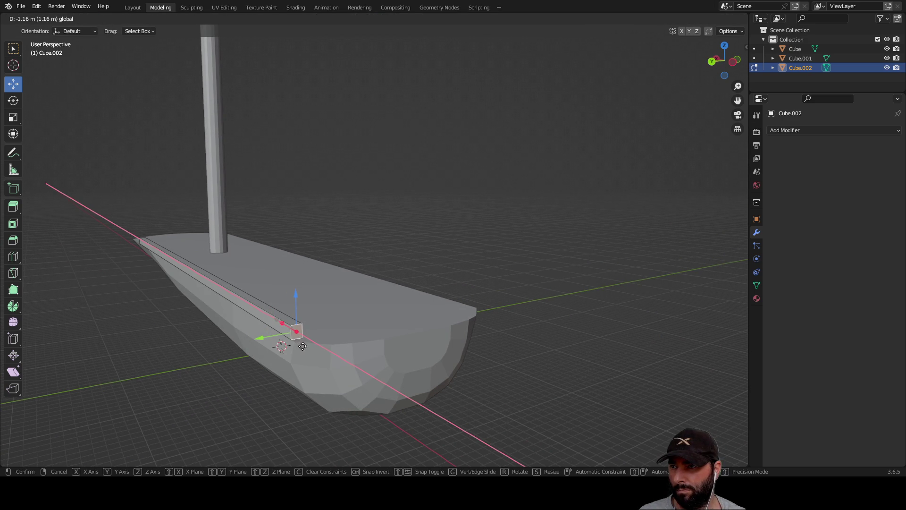
pyautogui.click(307, 352)
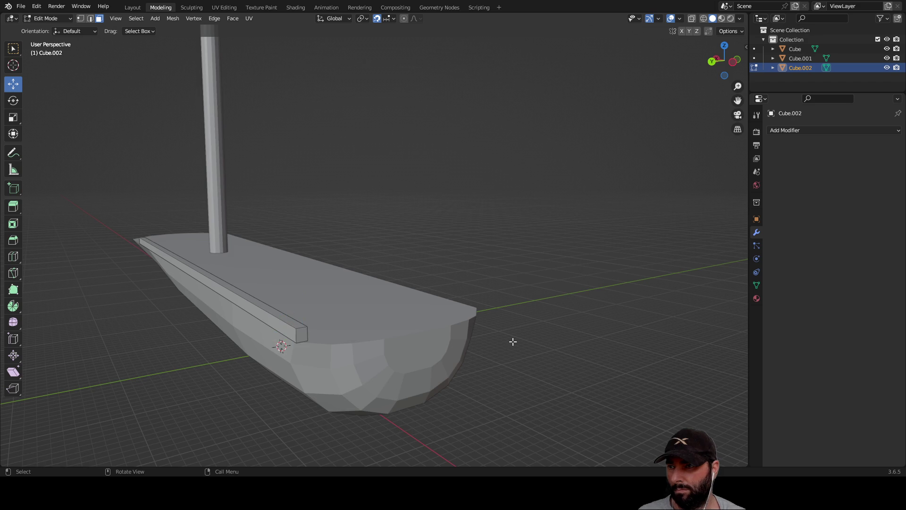
pyautogui.scroll(4, 513, 252)
pyautogui.scroll(6, 471, 257)
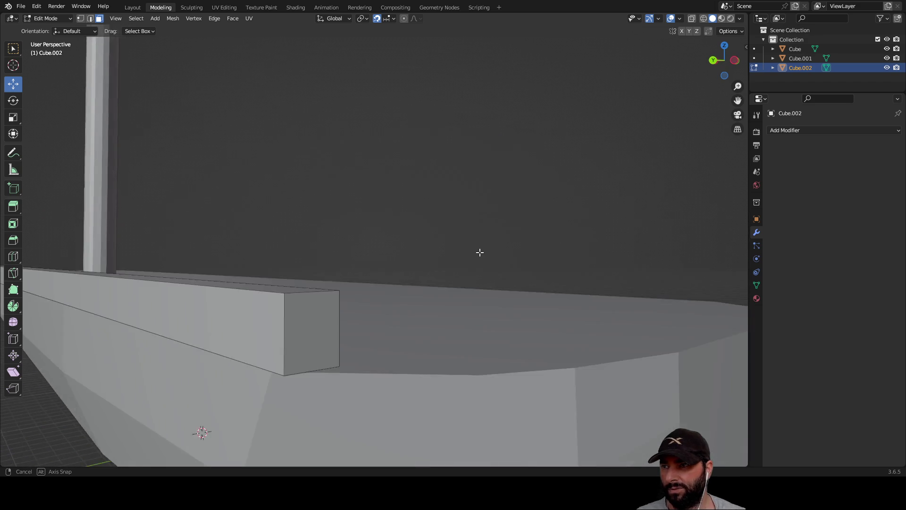
pyautogui.scroll(-2, 492, 267)
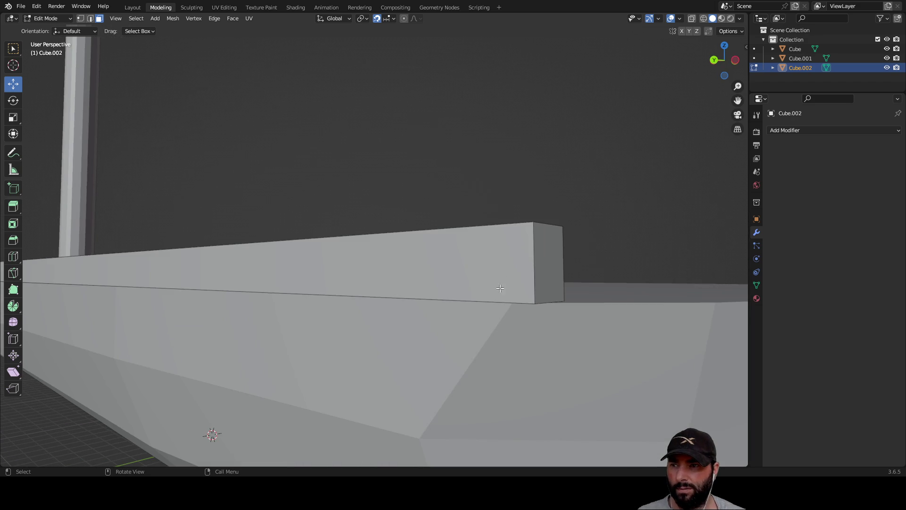
pyautogui.click(532, 267)
pyautogui.click(540, 262)
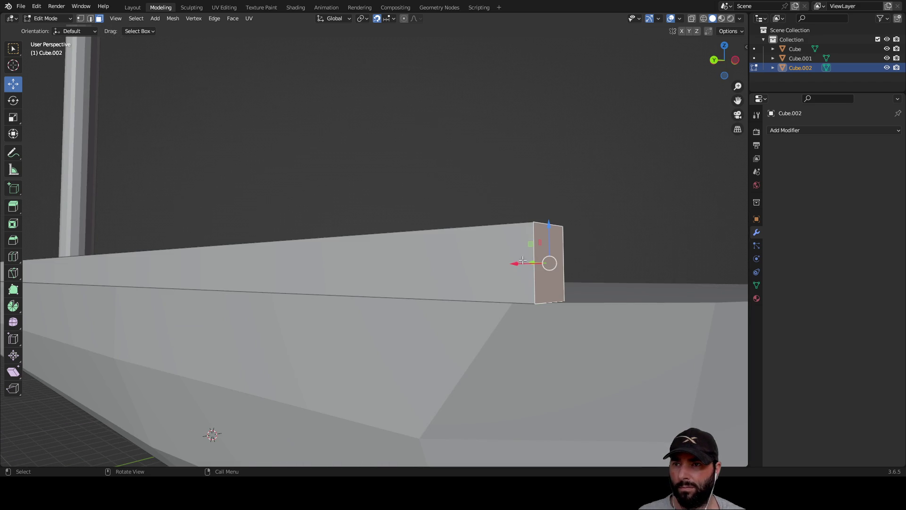
pyautogui.moveTo(522, 260); pyautogui.dragTo(434, 262)
pyautogui.click(490, 192)
pyautogui.scroll(-5, 323, 251)
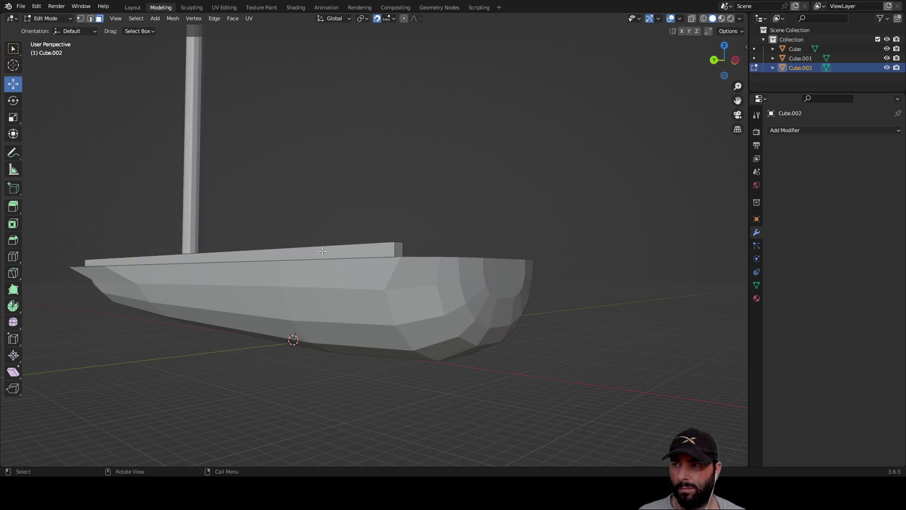
pyautogui.scroll(3, 322, 251)
# Step: Extend the rail's other end along X (G, X) toward the mast so it spans the deck
pyautogui.moveTo(431, 277)
pyautogui.mouseDown(button='middle')
pyautogui.moveTo(489, 279)
pyautogui.moveTo(503, 324)
pyautogui.mouseUp(button='middle')
pyautogui.click(491, 361)
pyautogui.moveTo(488, 368); pyautogui.dragTo(463, 398)
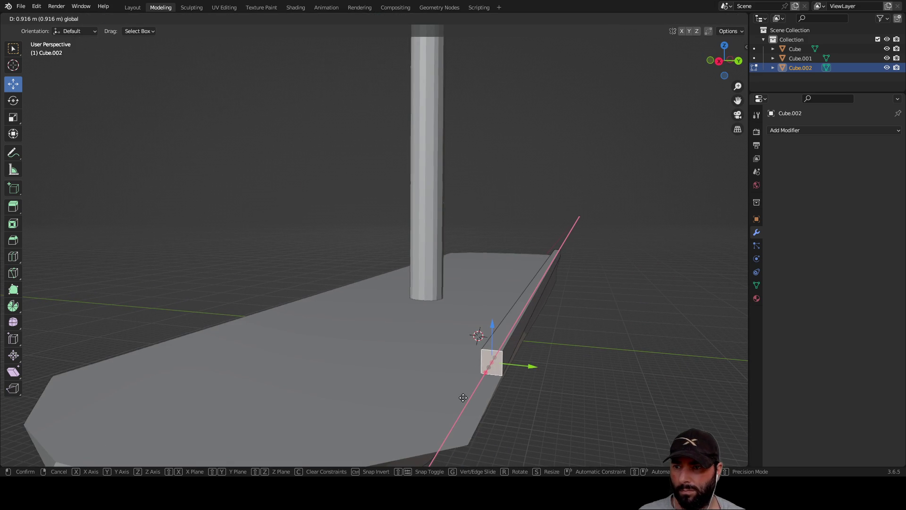
pyautogui.moveTo(429, 453)
pyautogui.mouseDown()
pyautogui.moveTo(390, 65)
pyautogui.moveTo(344, 51)
pyautogui.mouseUp()
pyautogui.moveTo(390, 119)
pyautogui.mouseDown(button='middle')
pyautogui.moveTo(552, 318)
pyautogui.moveTo(401, 360)
pyautogui.mouseUp(button='middle')
pyautogui.press('g')
pyautogui.press('x')
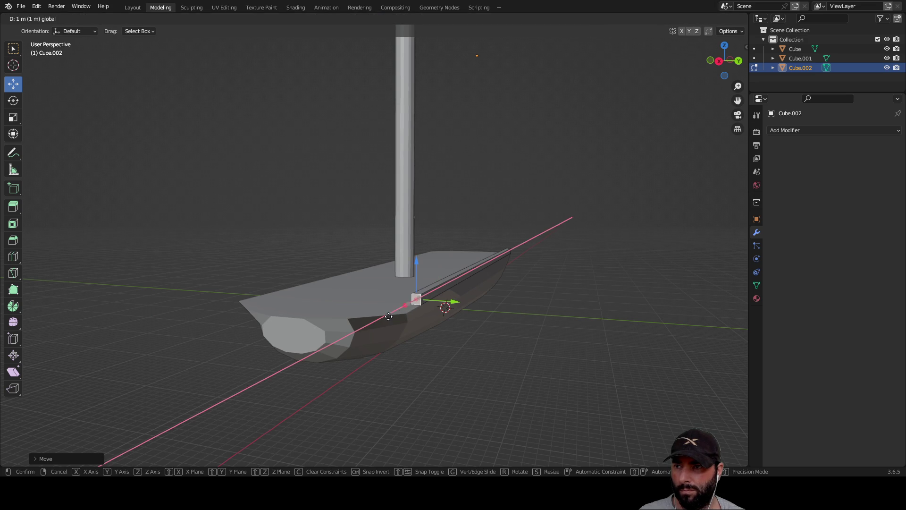
pyautogui.click(283, 353)
pyautogui.moveTo(621, 228)
pyautogui.mouseDown(button='middle')
pyautogui.moveTo(442, 297)
pyautogui.moveTo(449, 241)
pyautogui.moveTo(507, 224)
pyautogui.moveTo(629, 231)
pyautogui.moveTo(603, 251)
pyautogui.moveTo(558, 317)
pyautogui.moveTo(573, 268)
pyautogui.moveTo(595, 242)
pyautogui.moveTo(609, 250)
pyautogui.moveTo(601, 295)
pyautogui.mouseUp(button='middle')
pyautogui.click(500, 301)
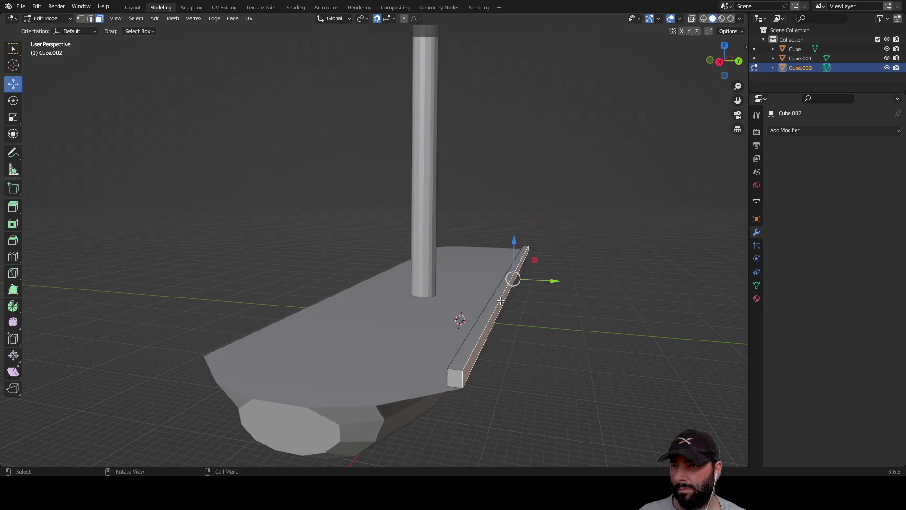
pyautogui.click(594, 326)
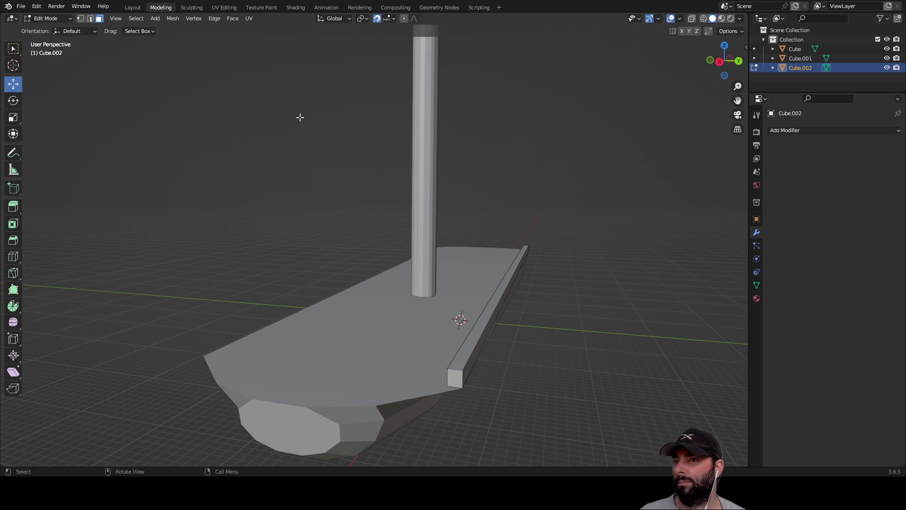
# Step: Paste a duplicate of the rail, then undo a stray move of the hull and rail
pyautogui.press('Tab')
pyautogui.hotkey('ctrl', 'c')
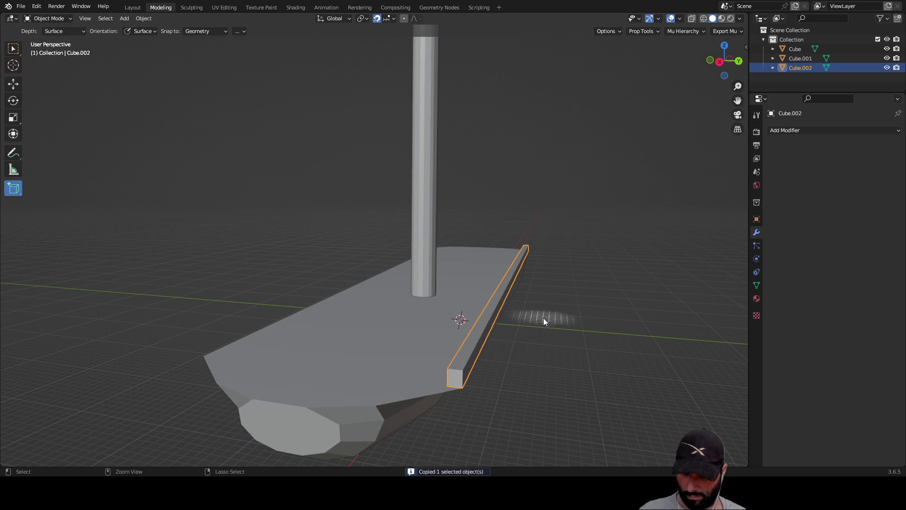
pyautogui.hotkey('ctrl', 'v')
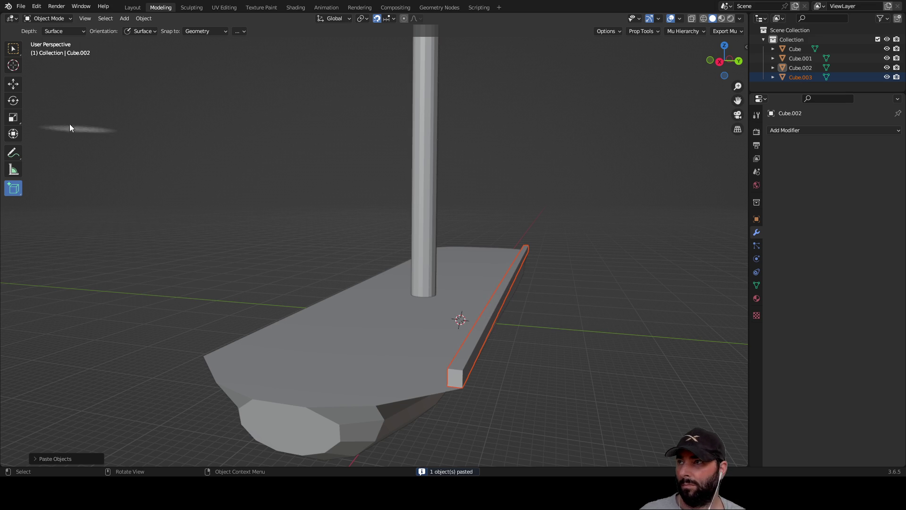
pyautogui.click(13, 84)
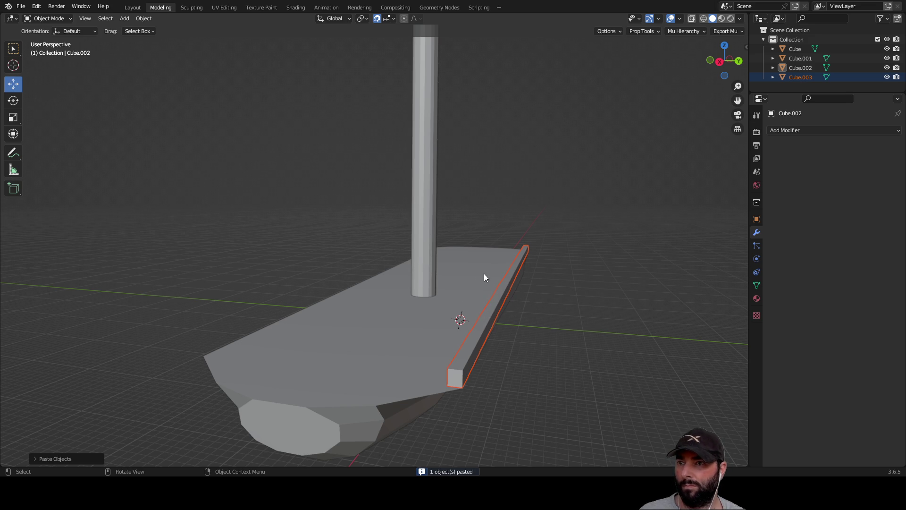
pyautogui.click(499, 297)
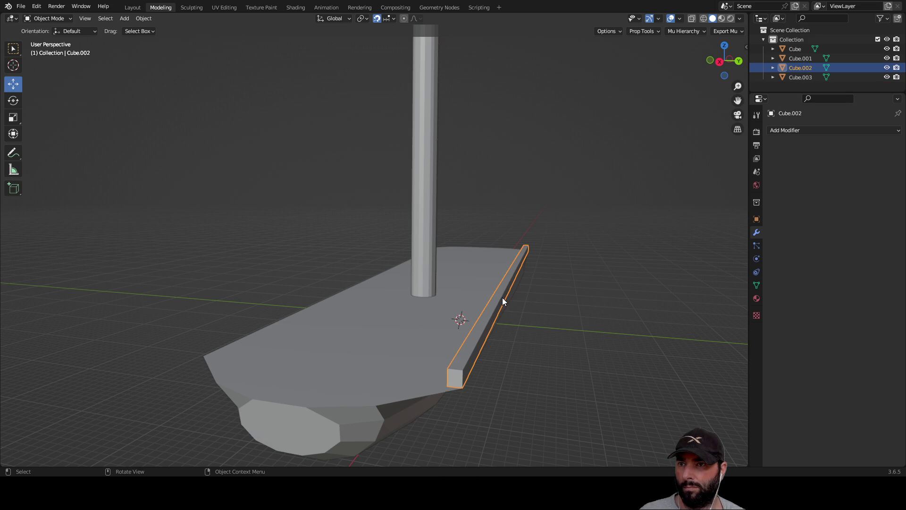
pyautogui.press('b')
pyautogui.moveTo(499, 296); pyautogui.dragTo(494, 307)
pyautogui.moveTo(523, 98)
pyautogui.mouseDown()
pyautogui.moveTo(477, 103)
pyautogui.moveTo(625, 144)
pyautogui.moveTo(528, 146)
pyautogui.moveTo(598, 178)
pyautogui.mouseUp()
pyautogui.hotkey('ctrl', 'z')
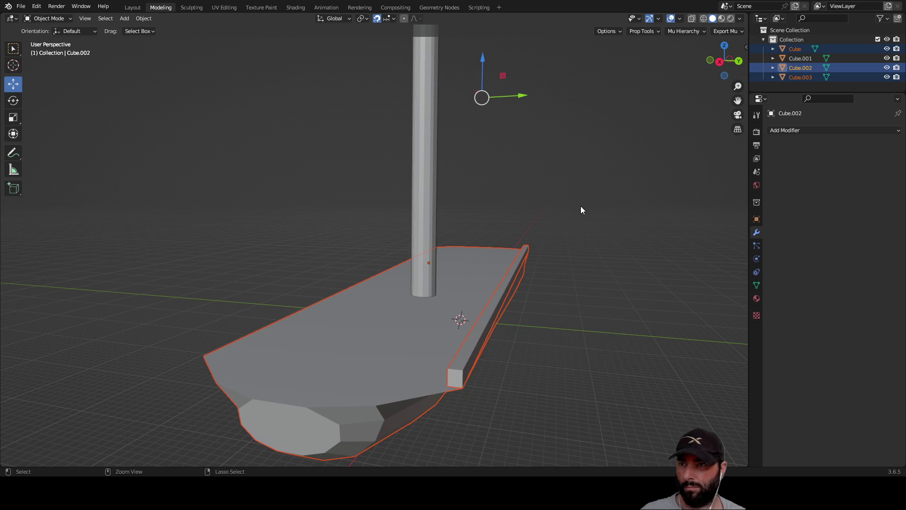
pyautogui.hotkey('ctrl', 'z')
pyautogui.hotkey('ctrl', 'z')
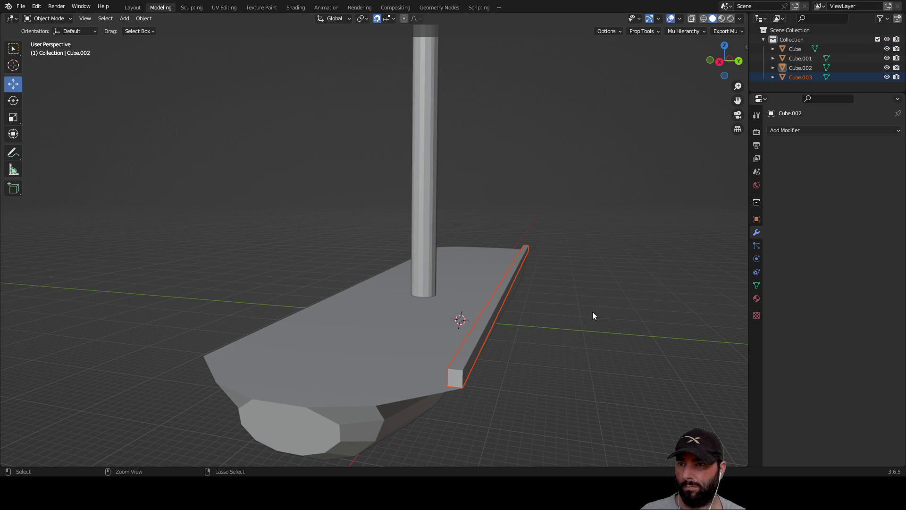
# Step: Select the deck-edge rail, paste a fresh copy and make that copy active
pyautogui.click(569, 290)
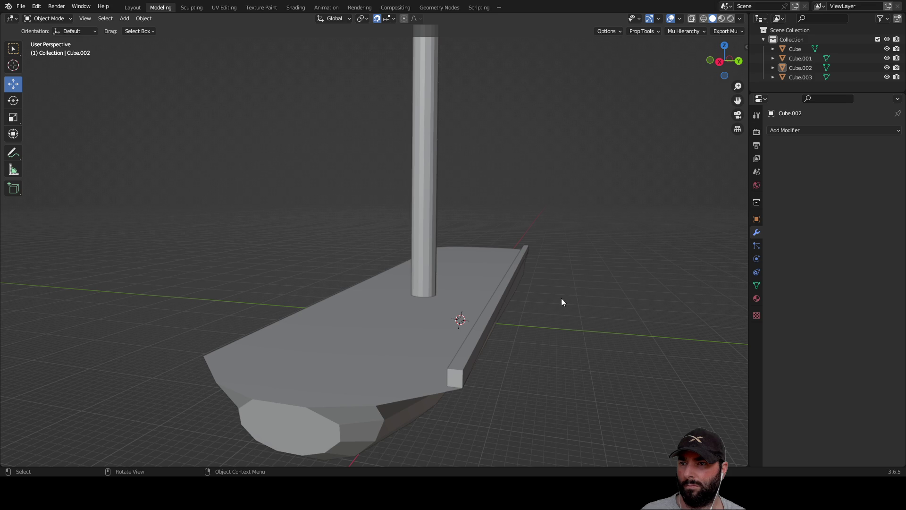
pyautogui.click(12, 49)
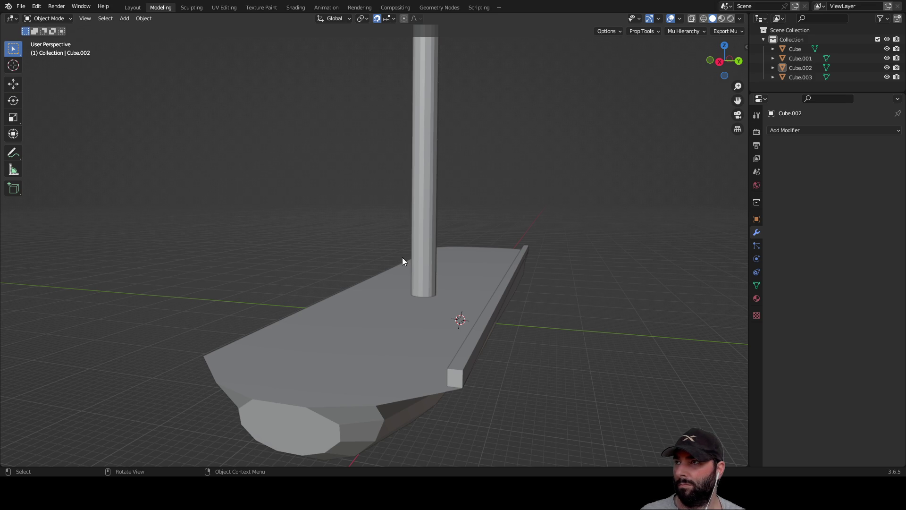
pyautogui.click(482, 332)
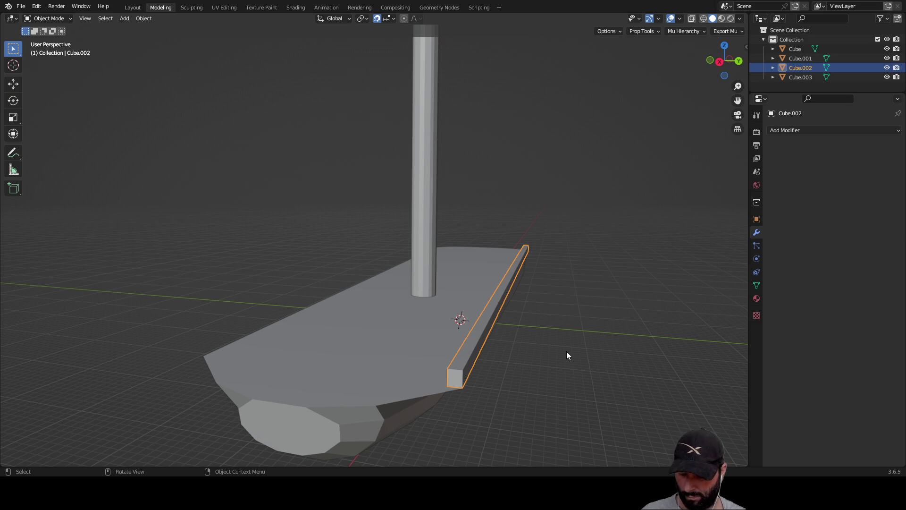
pyautogui.hotkey('ctrl', 'c')
pyautogui.hotkey('ctrl', 'v')
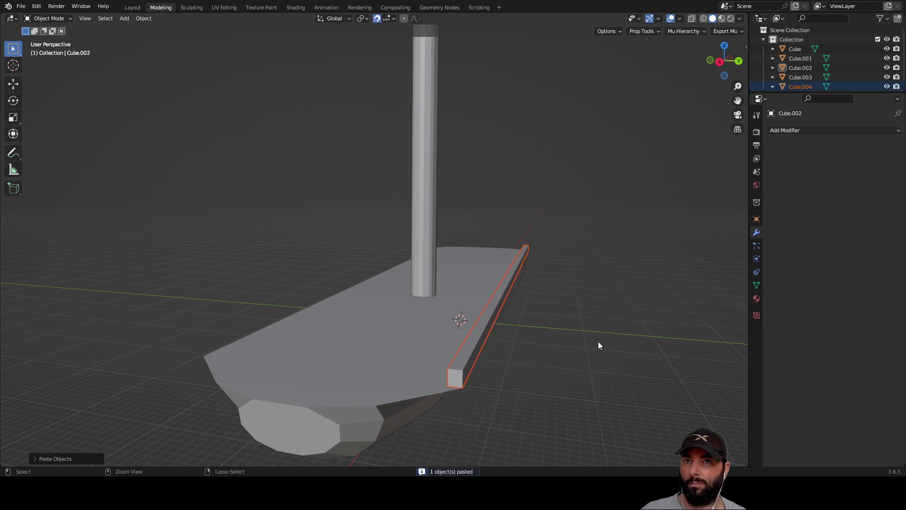
pyautogui.click(793, 86)
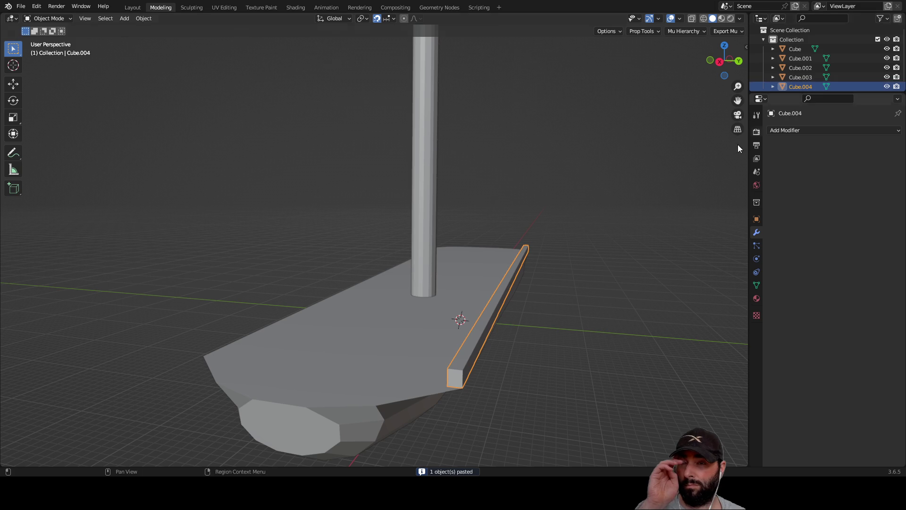
pyautogui.click(13, 84)
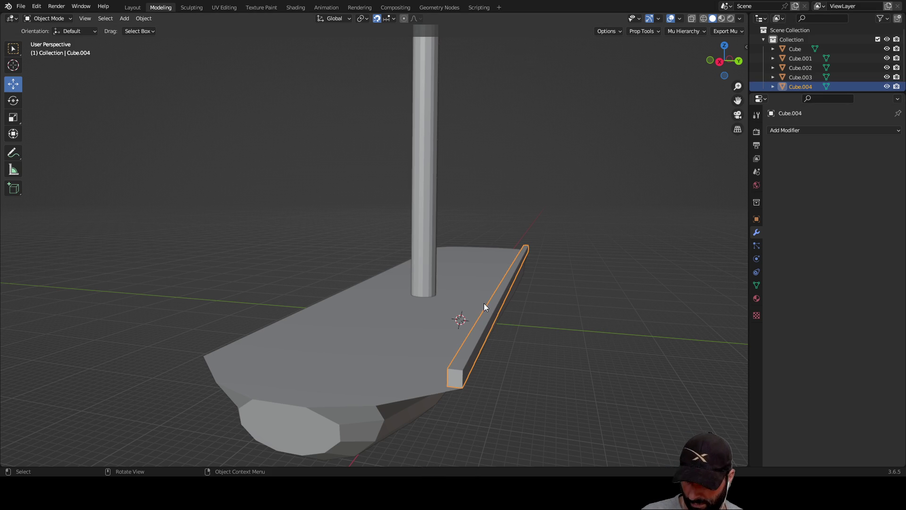
pyautogui.press('Tab')
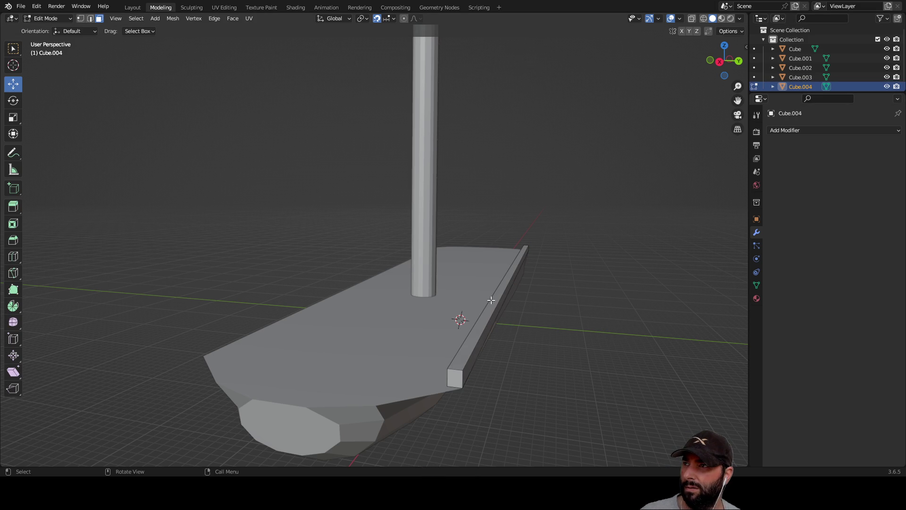
pyautogui.press('Tab')
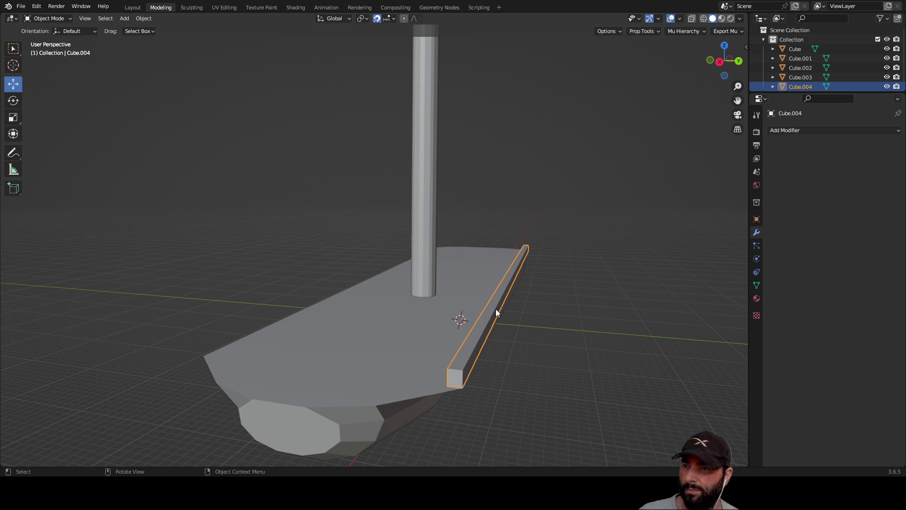
# Step: Undo an accidental boat move, then slide rail copy Cube.004 to the opposite deck edge
pyautogui.press('b')
pyautogui.moveTo(491, 317); pyautogui.dragTo(498, 296)
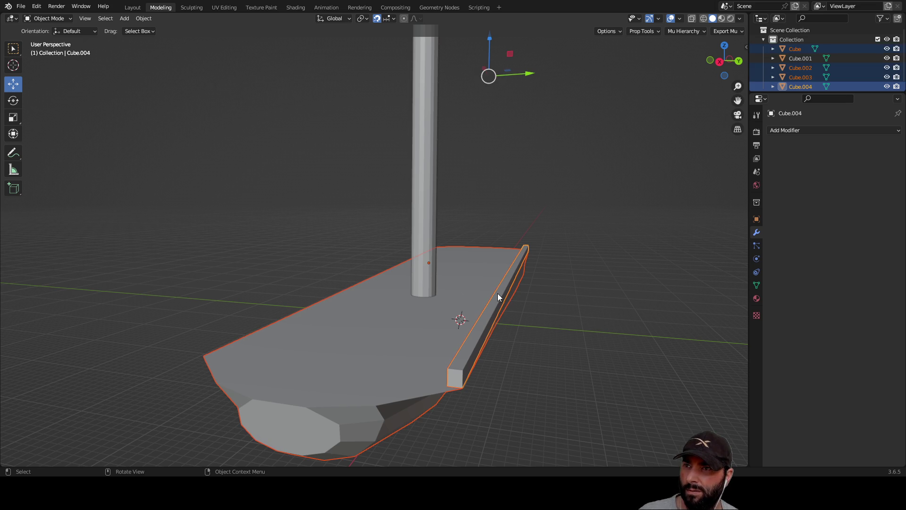
pyautogui.moveTo(530, 75)
pyautogui.mouseDown()
pyautogui.moveTo(514, 85)
pyautogui.moveTo(545, 96)
pyautogui.mouseUp()
pyautogui.hotkey('ctrl', 'z')
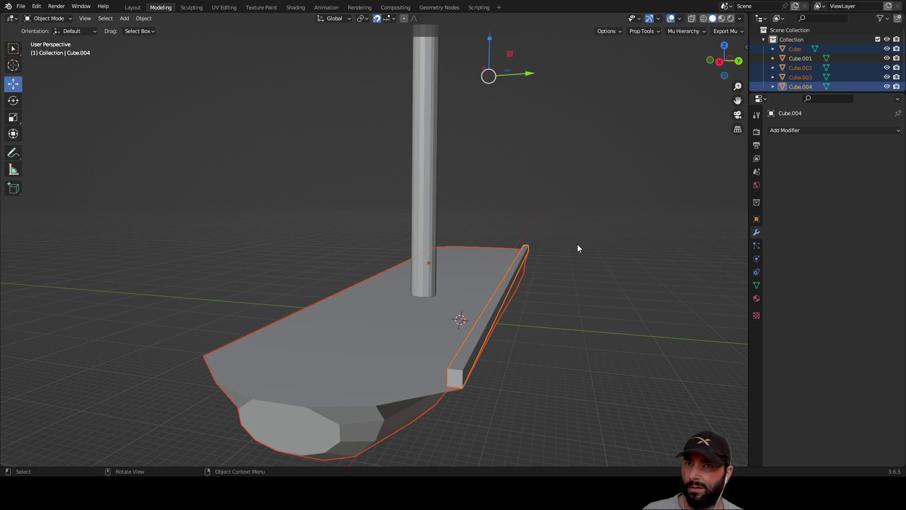
pyautogui.click(590, 242)
pyautogui.click(808, 86)
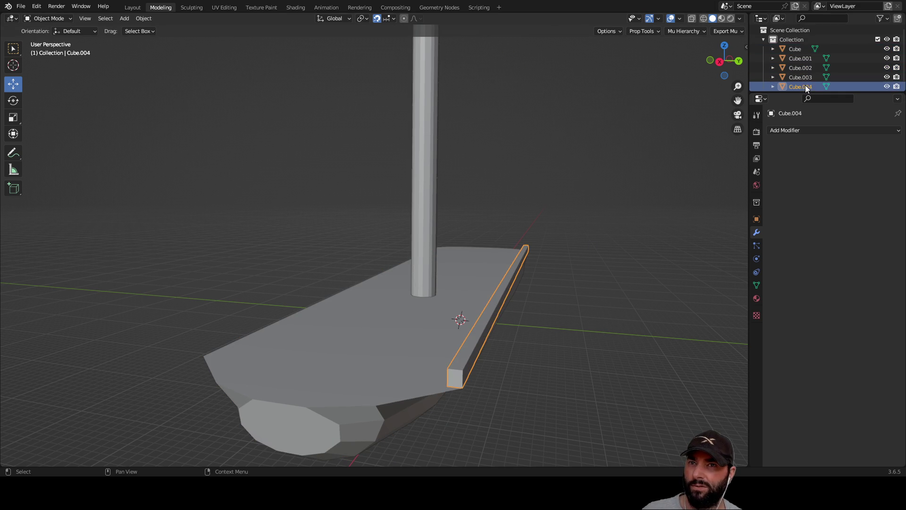
pyautogui.moveTo(598, 264)
pyautogui.mouseDown(button='middle')
pyautogui.moveTo(410, 235)
pyautogui.moveTo(396, 247)
pyautogui.moveTo(402, 240)
pyautogui.mouseUp(button='middle')
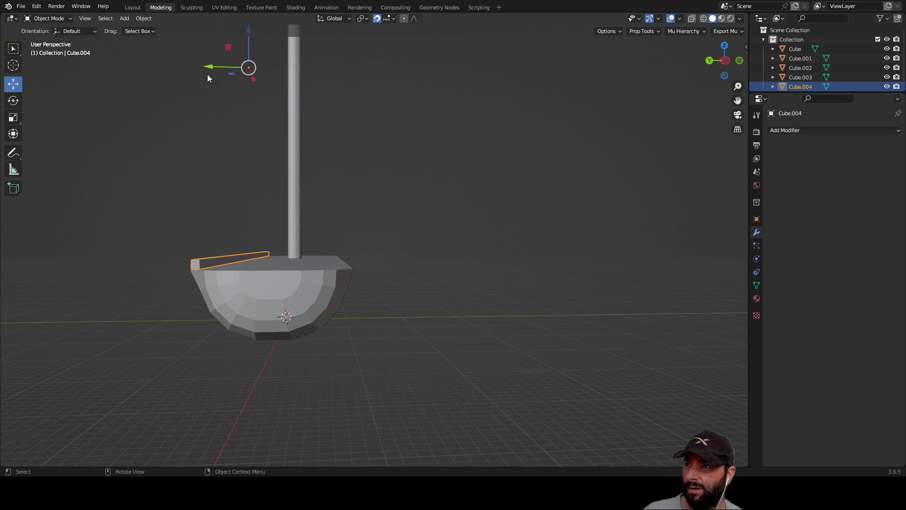
pyautogui.moveTo(205, 66); pyautogui.dragTo(301, 79)
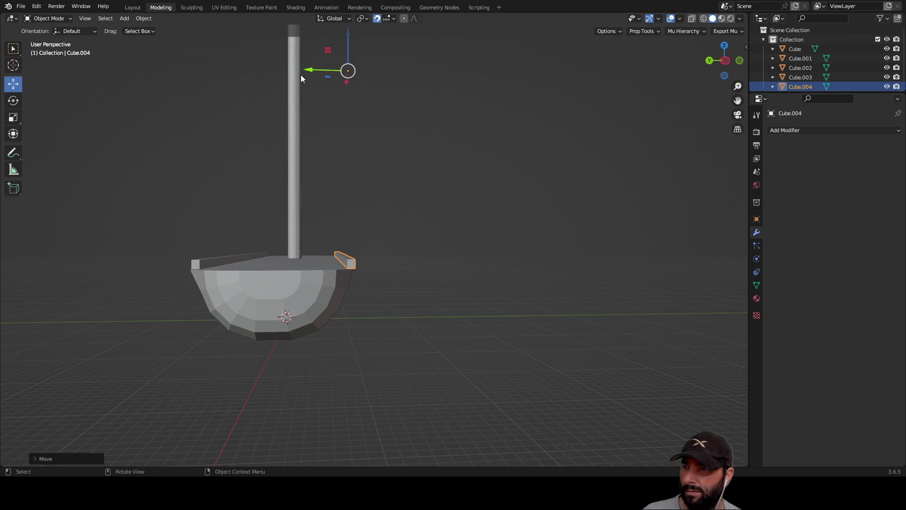
pyautogui.click(452, 227)
# Step: Orbit and zoom around the boat to check the rails on both deck edges
pyautogui.moveTo(452, 228)
pyautogui.mouseDown(button='middle')
pyautogui.moveTo(431, 250)
pyautogui.moveTo(320, 267)
pyautogui.moveTo(297, 246)
pyautogui.moveTo(360, 275)
pyautogui.moveTo(398, 316)
pyautogui.moveTo(388, 312)
pyautogui.mouseUp(button='middle')
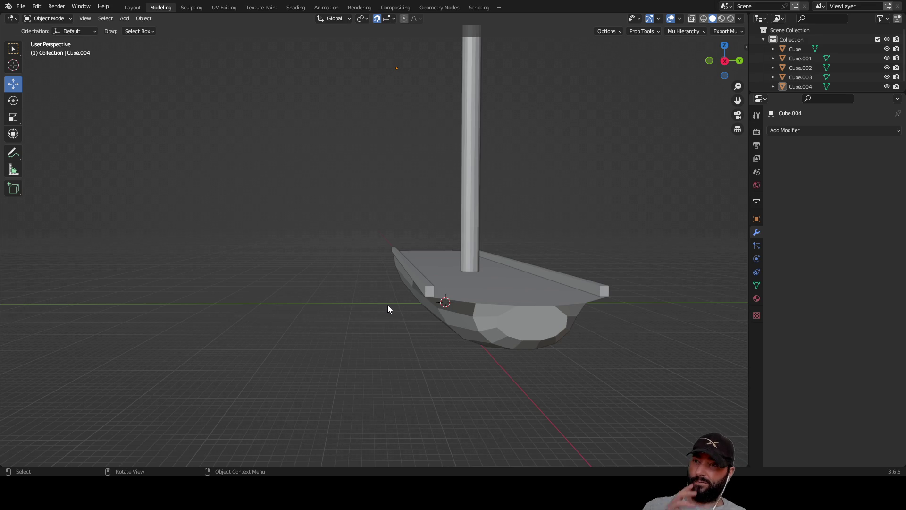
pyautogui.scroll(-5, 387, 307)
pyautogui.moveTo(401, 194)
pyautogui.mouseDown(button='middle')
pyautogui.moveTo(420, 228)
pyautogui.moveTo(411, 182)
pyautogui.mouseUp(button='middle')
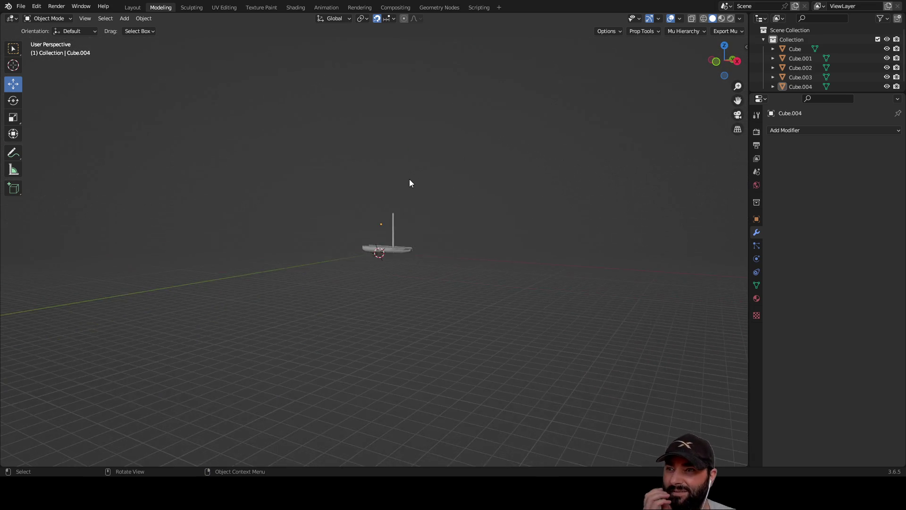
pyautogui.scroll(1, 410, 180)
pyautogui.scroll(3, 460, 304)
pyautogui.moveTo(463, 315)
pyautogui.mouseDown(button='middle')
pyautogui.moveTo(358, 303)
pyautogui.moveTo(431, 307)
pyautogui.moveTo(441, 327)
pyautogui.moveTo(556, 344)
pyautogui.moveTo(398, 342)
pyautogui.moveTo(430, 302)
pyautogui.moveTo(476, 281)
pyautogui.moveTo(565, 302)
pyautogui.moveTo(545, 316)
pyautogui.moveTo(525, 310)
pyautogui.moveTo(576, 307)
pyautogui.moveTo(532, 317)
pyautogui.moveTo(526, 344)
pyautogui.moveTo(501, 337)
pyautogui.moveTo(530, 307)
pyautogui.moveTo(417, 334)
pyautogui.moveTo(400, 325)
pyautogui.moveTo(400, 302)
pyautogui.moveTo(352, 307)
pyautogui.moveTo(354, 289)
pyautogui.moveTo(439, 307)
pyautogui.moveTo(366, 297)
pyautogui.moveTo(453, 305)
pyautogui.moveTo(555, 287)
pyautogui.moveTo(535, 287)
pyautogui.moveTo(509, 260)
pyautogui.moveTo(420, 293)
pyautogui.moveTo(404, 225)
pyautogui.moveTo(467, 246)
pyautogui.moveTo(420, 254)
pyautogui.moveTo(412, 267)
pyautogui.mouseUp(button='middle')
pyautogui.scroll(3, 358, 304)
pyautogui.scroll(3, 401, 302)
pyautogui.scroll(-4, 401, 301)
pyautogui.scroll(3, 398, 307)
pyautogui.moveTo(395, 330)
pyautogui.mouseDown(button='middle')
pyautogui.moveTo(507, 304)
pyautogui.moveTo(466, 309)
pyautogui.moveTo(435, 336)
pyautogui.mouseUp(button='middle')
pyautogui.scroll(3, 435, 337)
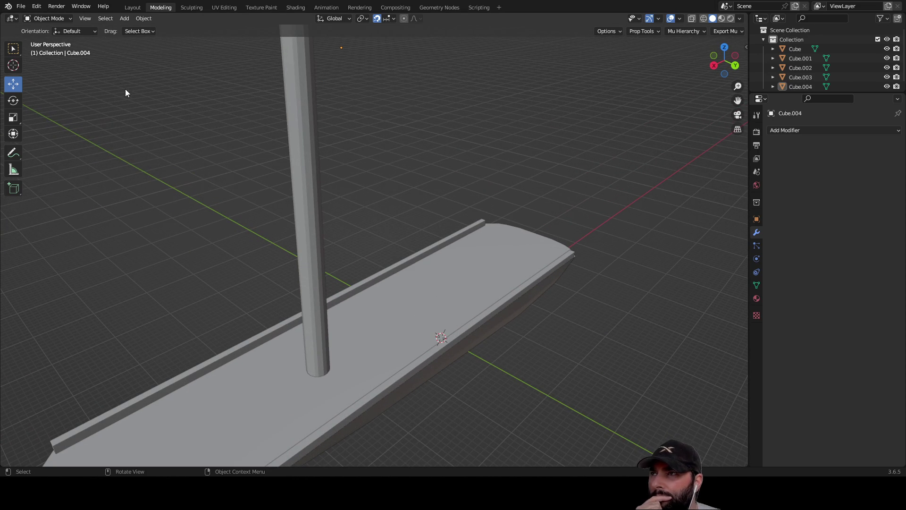
# Step: Inspect the rail copy in Edit Mode from along the hull, then return to Object Mode
pyautogui.press('Tab')
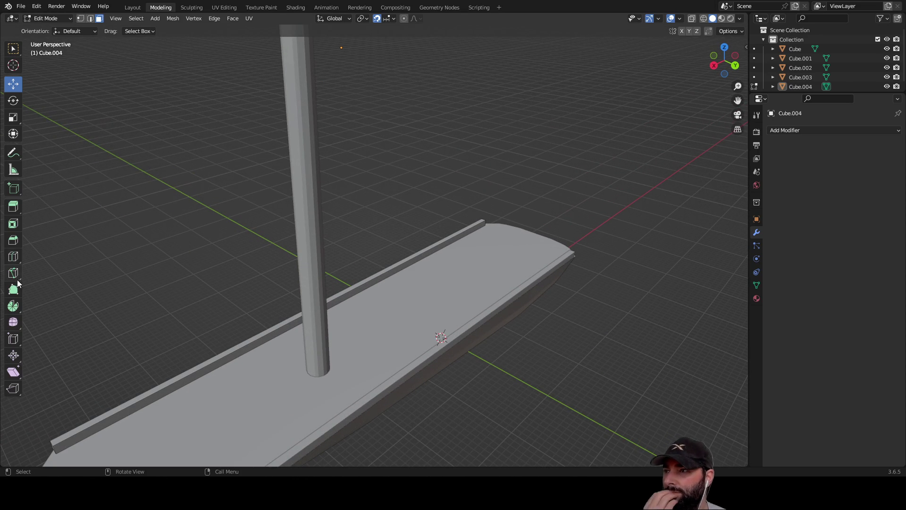
pyautogui.moveTo(230, 253)
pyautogui.mouseDown(button='middle')
pyautogui.moveTo(287, 236)
pyautogui.moveTo(376, 269)
pyautogui.mouseUp(button='middle')
pyautogui.moveTo(489, 285)
pyautogui.mouseDown(button='middle')
pyautogui.moveTo(390, 280)
pyautogui.moveTo(439, 289)
pyautogui.mouseUp(button='middle')
pyautogui.press('Tab')
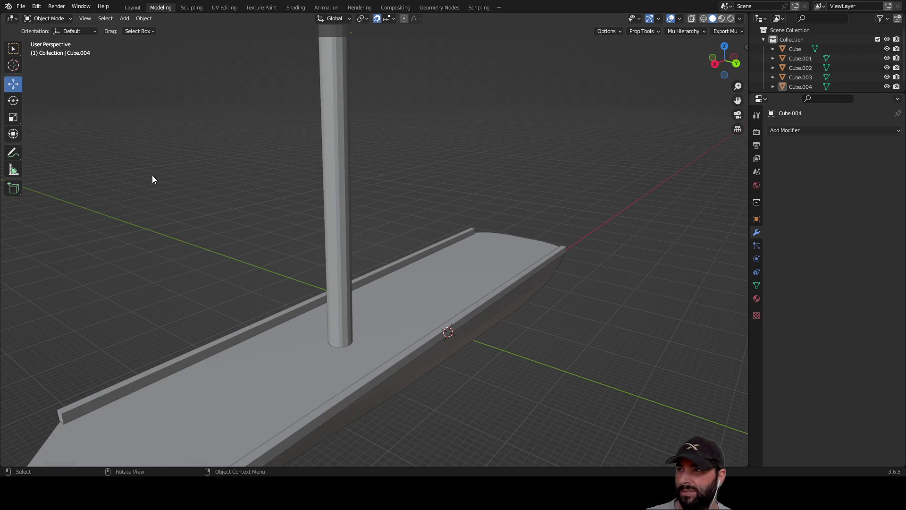
pyautogui.click(8, 189)
pyautogui.moveTo(390, 242); pyautogui.dragTo(432, 259, button='middle')
# Step: Draw a new box, Cube.005, beside the boat and snap it to the grid
pyautogui.moveTo(297, 314); pyautogui.dragTo(323, 325)
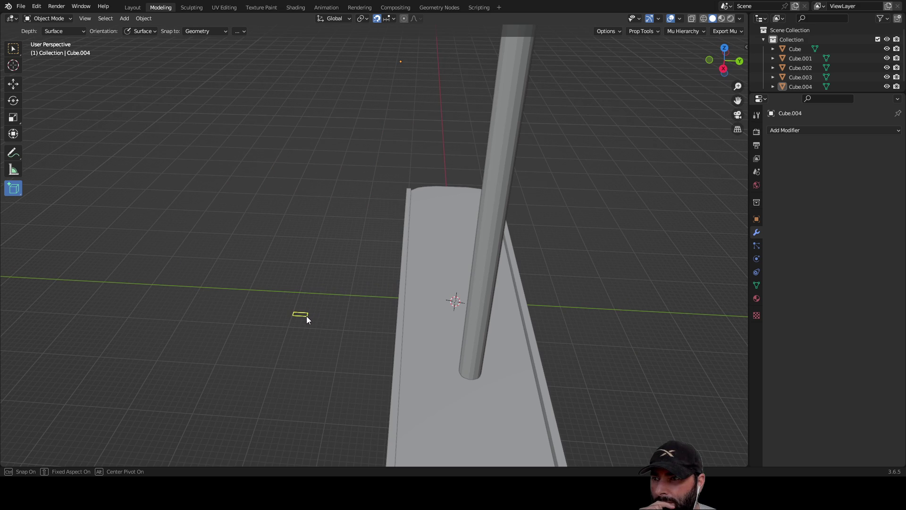
pyautogui.click(304, 314)
pyautogui.moveTo(314, 347); pyautogui.dragTo(336, 339, button='middle')
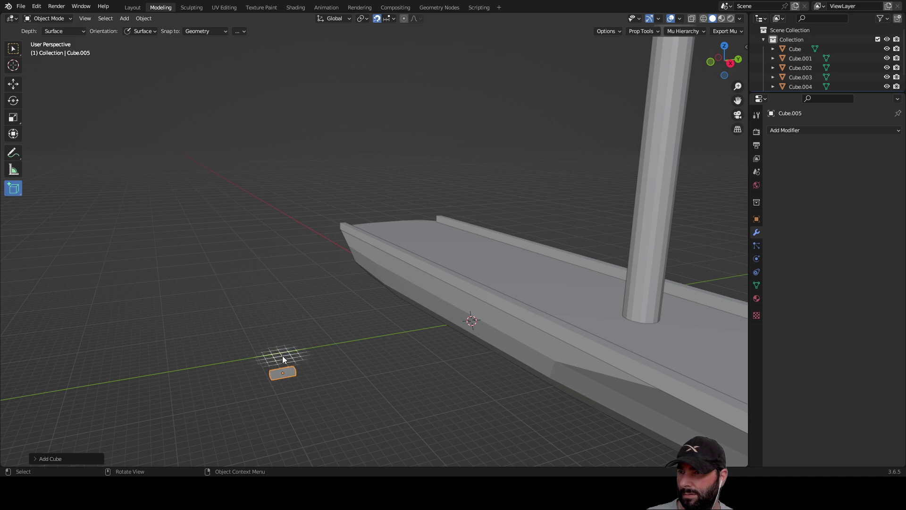
pyautogui.moveTo(278, 282)
pyautogui.mouseDown(button='middle')
pyautogui.moveTo(273, 268)
pyautogui.moveTo(252, 302)
pyautogui.moveTo(271, 286)
pyautogui.moveTo(271, 259)
pyautogui.moveTo(387, 225)
pyautogui.moveTo(397, 245)
pyautogui.moveTo(373, 235)
pyautogui.moveTo(370, 254)
pyautogui.mouseUp(button='middle')
pyautogui.press('Tab')
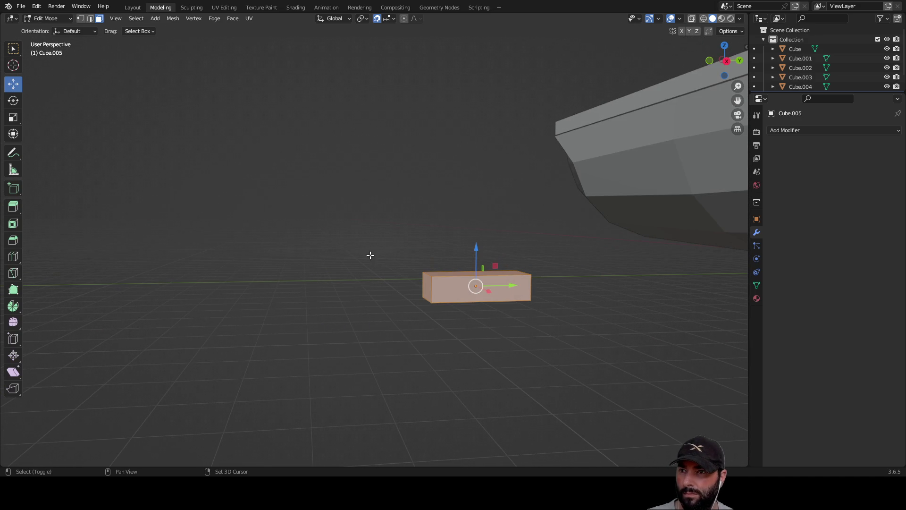
pyautogui.moveTo(314, 263)
pyautogui.mouseDown(button='middle')
pyautogui.moveTo(390, 275)
pyautogui.moveTo(410, 265)
pyautogui.moveTo(330, 261)
pyautogui.moveTo(357, 275)
pyautogui.mouseUp(button='middle')
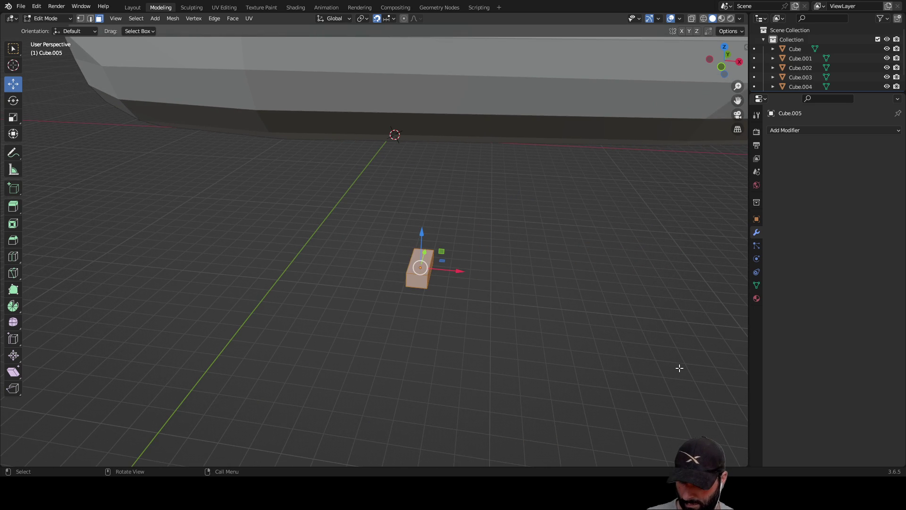
pyautogui.hotkey('shift', 's')
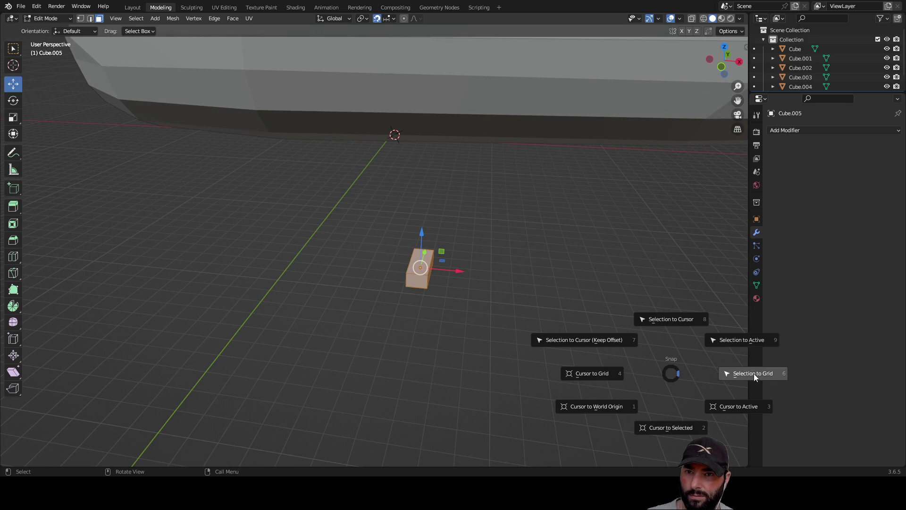
pyautogui.click(754, 373)
pyautogui.moveTo(478, 307)
pyautogui.mouseDown(button='middle')
pyautogui.moveTo(522, 289)
pyautogui.moveTo(449, 296)
pyautogui.moveTo(392, 334)
pyautogui.moveTo(402, 307)
pyautogui.moveTo(467, 277)
pyautogui.moveTo(545, 286)
pyautogui.mouseUp(button='middle')
pyautogui.moveTo(546, 300); pyautogui.dragTo(50, 162, button='middle')
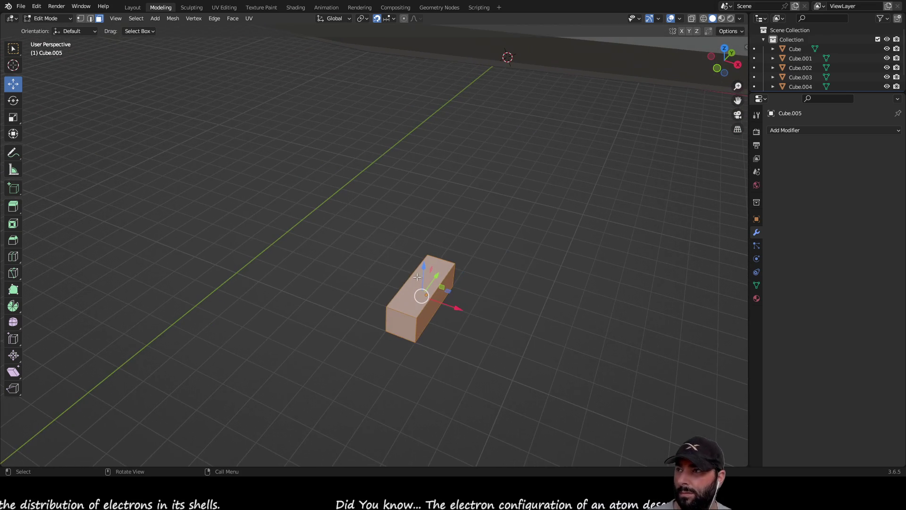
pyautogui.moveTo(39, 105); pyautogui.dragTo(445, 243, button='middle')
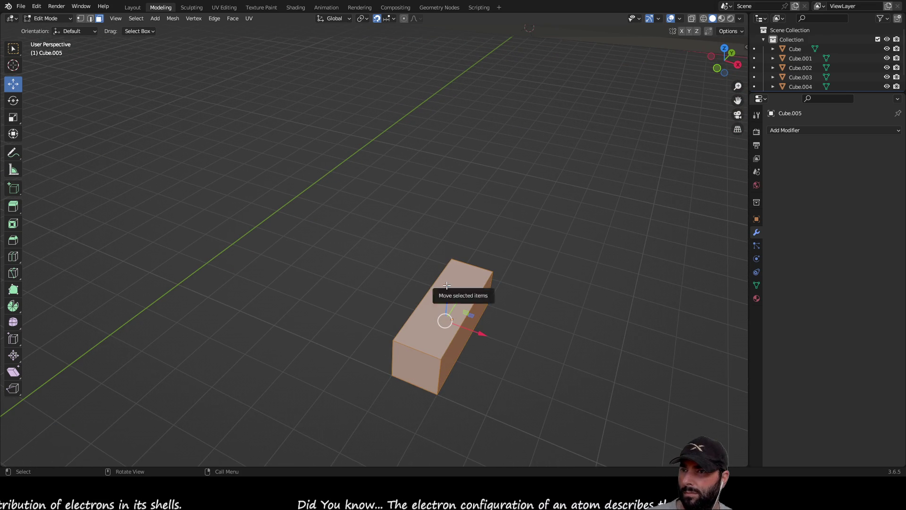
pyautogui.click(401, 227)
pyautogui.press('Tab')
# Step: Raise the box's top face 2 m on Z to make a taller block
pyautogui.moveTo(432, 307)
pyautogui.mouseDown(button='middle')
pyautogui.moveTo(390, 202)
pyautogui.moveTo(135, 122)
pyautogui.mouseUp(button='middle')
pyautogui.click(10, 84)
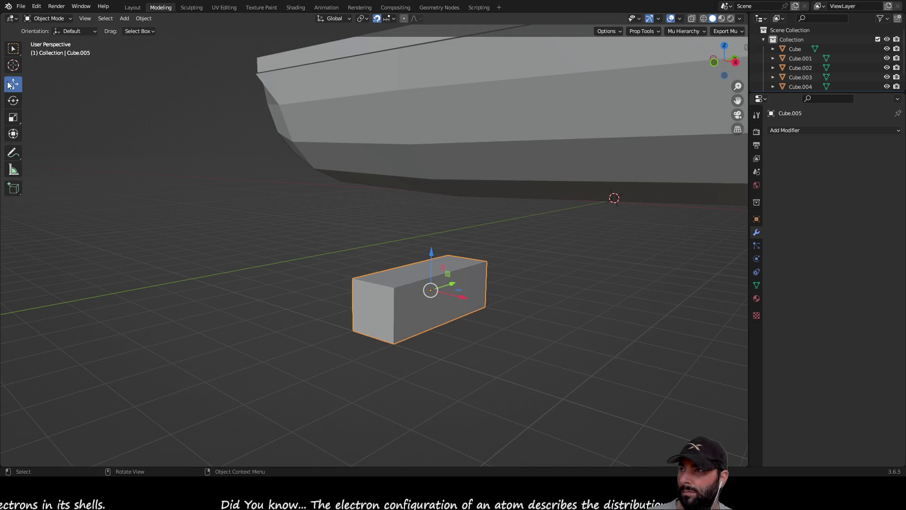
pyautogui.press('Tab')
pyautogui.click(430, 270)
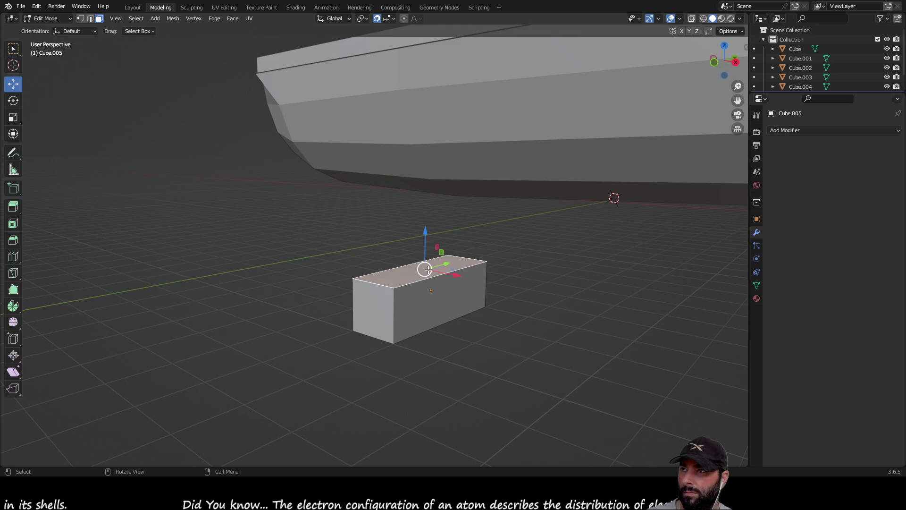
pyautogui.moveTo(425, 231)
pyautogui.mouseDown()
pyautogui.moveTo(425, 293)
pyautogui.moveTo(424, 231)
pyautogui.mouseUp()
pyautogui.moveTo(458, 303)
pyautogui.mouseDown(button='middle')
pyautogui.moveTo(462, 286)
pyautogui.moveTo(366, 290)
pyautogui.moveTo(319, 262)
pyautogui.mouseUp(button='middle')
pyautogui.moveTo(269, 209)
pyautogui.mouseDown()
pyautogui.moveTo(271, 134)
pyautogui.moveTo(270, 257)
pyautogui.moveTo(272, 210)
pyautogui.mouseUp()
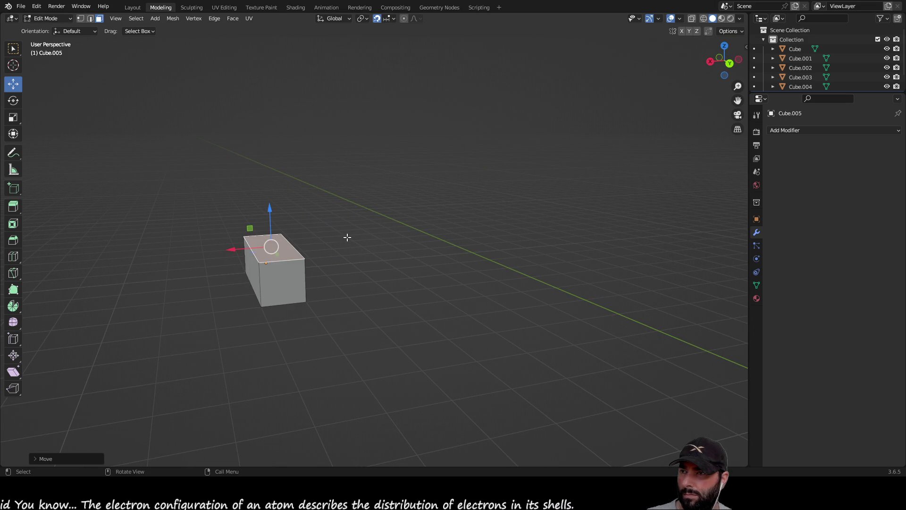
pyautogui.moveTo(324, 238)
pyautogui.mouseDown(button='middle')
pyautogui.moveTo(421, 237)
pyautogui.moveTo(332, 311)
pyautogui.mouseUp(button='middle')
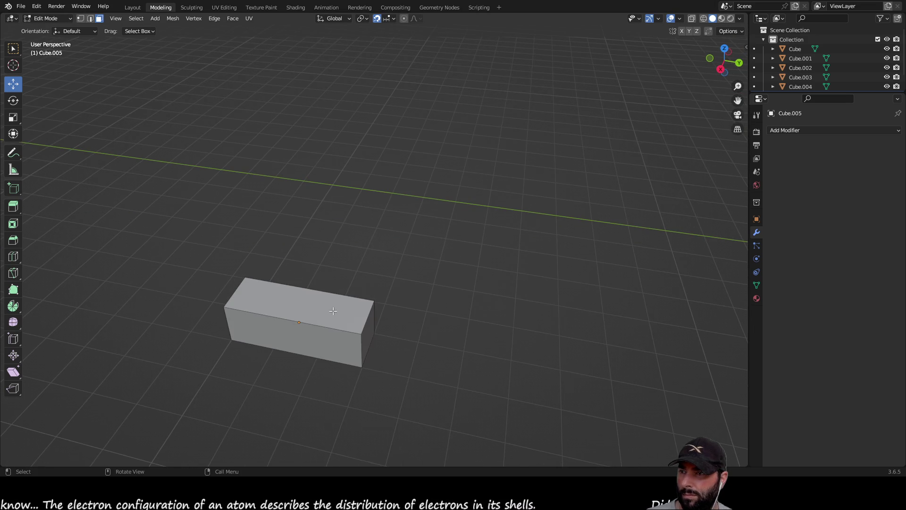
pyautogui.click(333, 312)
pyautogui.press('Tab')
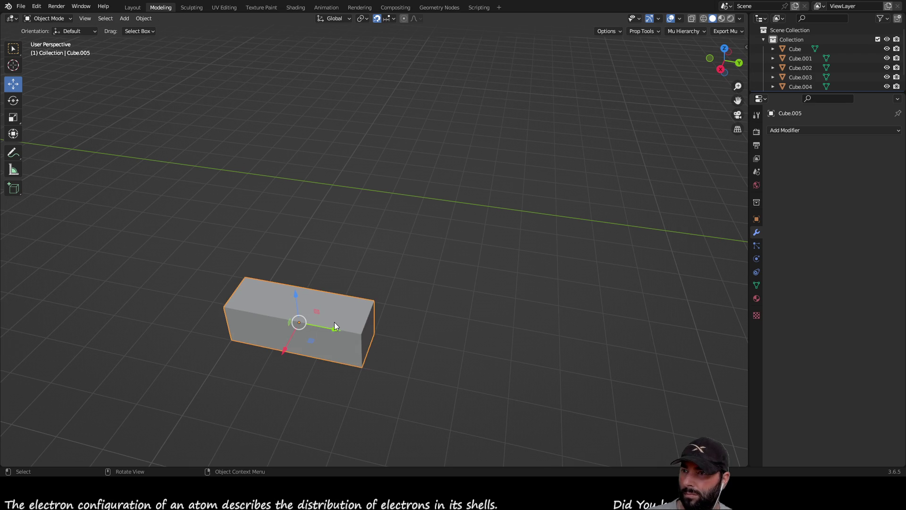
# Step: Paste a copy of the box as Cube.006 and slide it along X and Y
pyautogui.hotkey('ctrl', 'c')
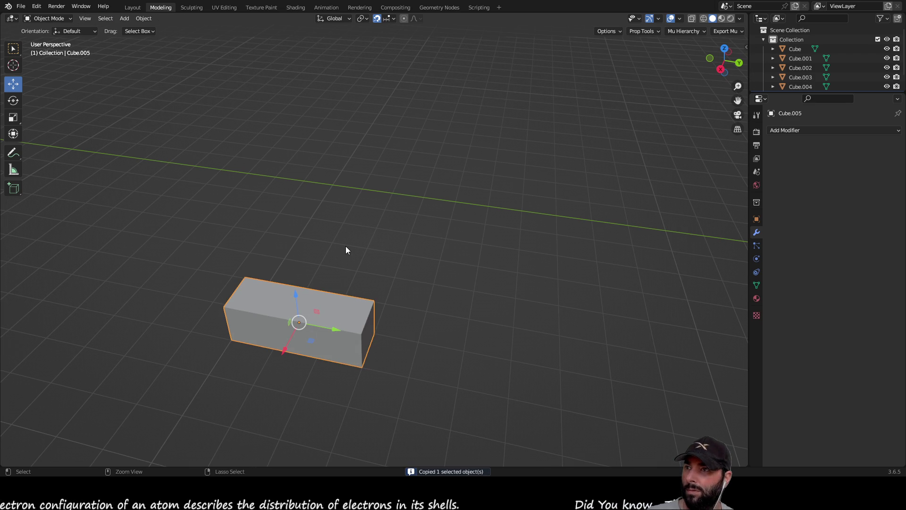
pyautogui.hotkey('ctrl', 'v')
pyautogui.moveTo(346, 250)
pyautogui.mouseDown(button='middle')
pyautogui.moveTo(389, 262)
pyautogui.moveTo(463, 242)
pyautogui.mouseUp(button='middle')
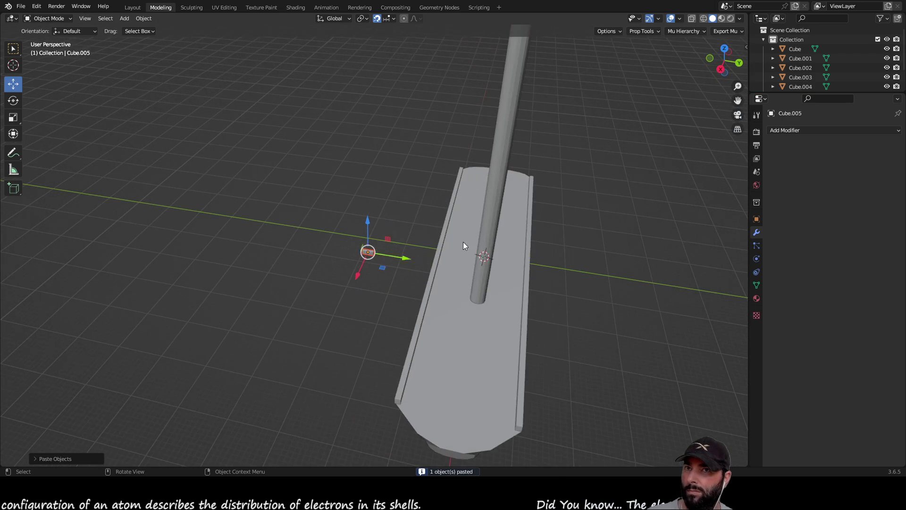
pyautogui.scroll(-2, 808, 84)
pyautogui.click(802, 83)
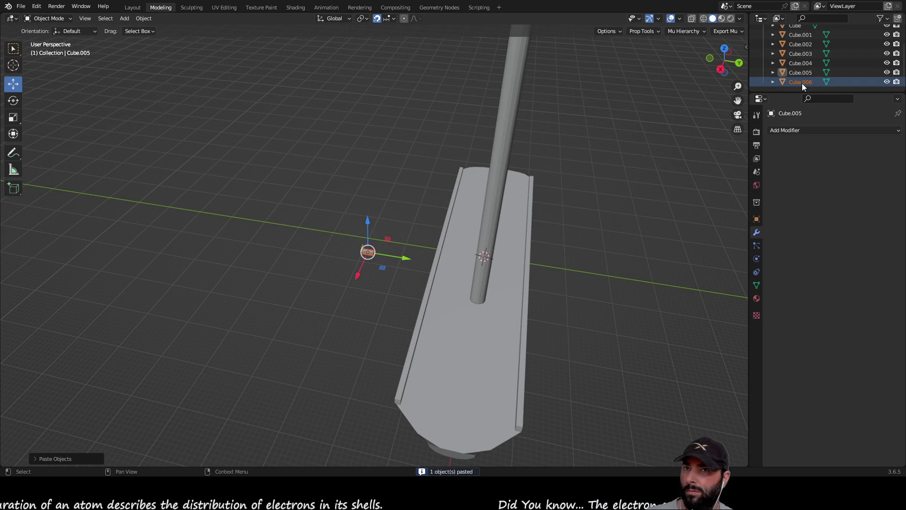
pyautogui.press('KP_Decimal')
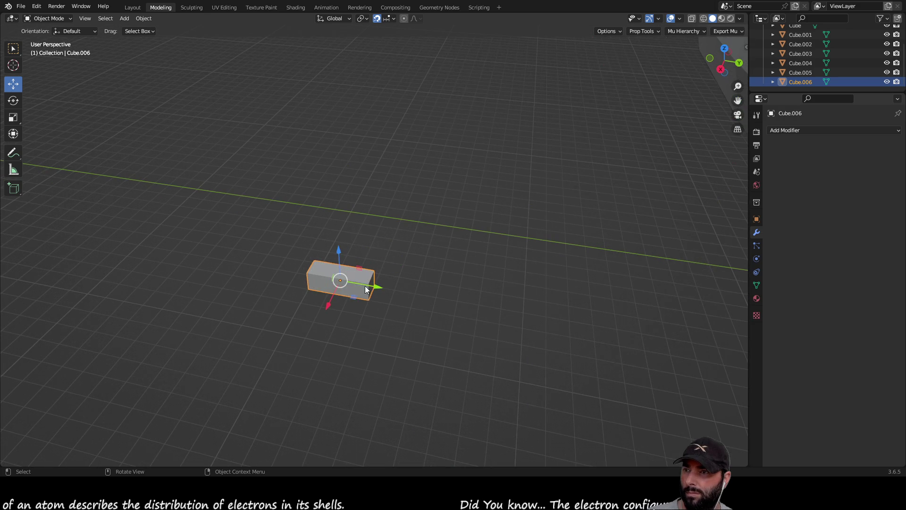
pyautogui.moveTo(324, 305); pyautogui.dragTo(354, 265)
pyautogui.scroll(3, 477, 302)
pyautogui.moveTo(477, 306)
pyautogui.mouseDown(button='middle')
pyautogui.moveTo(350, 223)
pyautogui.moveTo(321, 230)
pyautogui.moveTo(369, 280)
pyautogui.moveTo(398, 289)
pyautogui.mouseUp(button='middle')
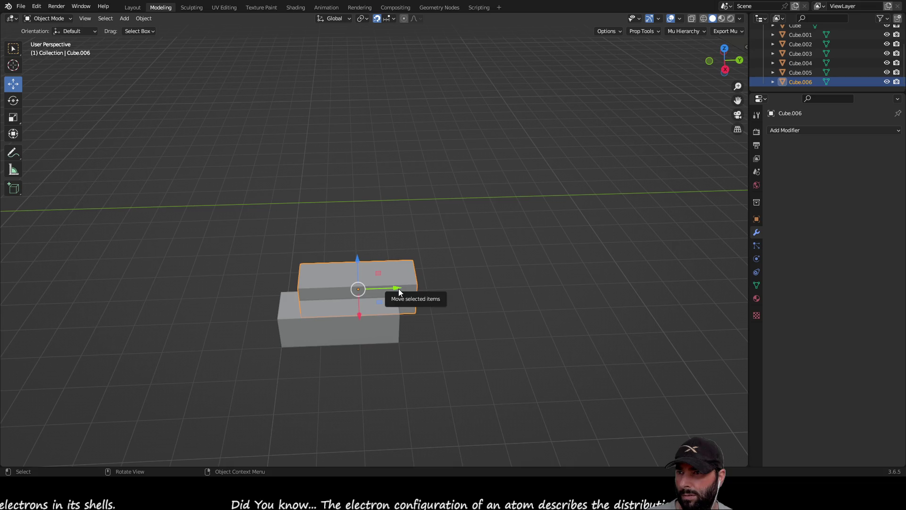
pyautogui.moveTo(395, 288); pyautogui.dragTo(347, 327)
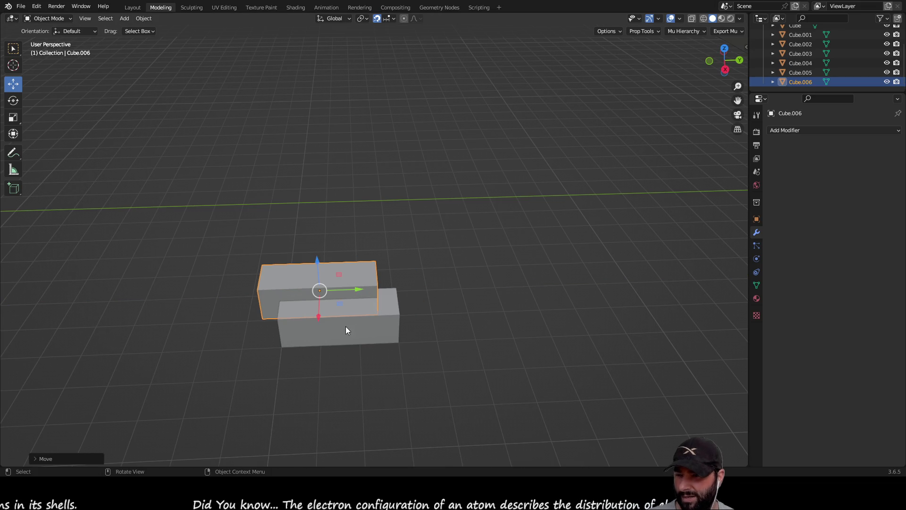
# Step: Snap Cube.005 to the grid and raise Cube.006 onto it as a second step
pyautogui.hotkey('shift', 's')
pyautogui.click(451, 330)
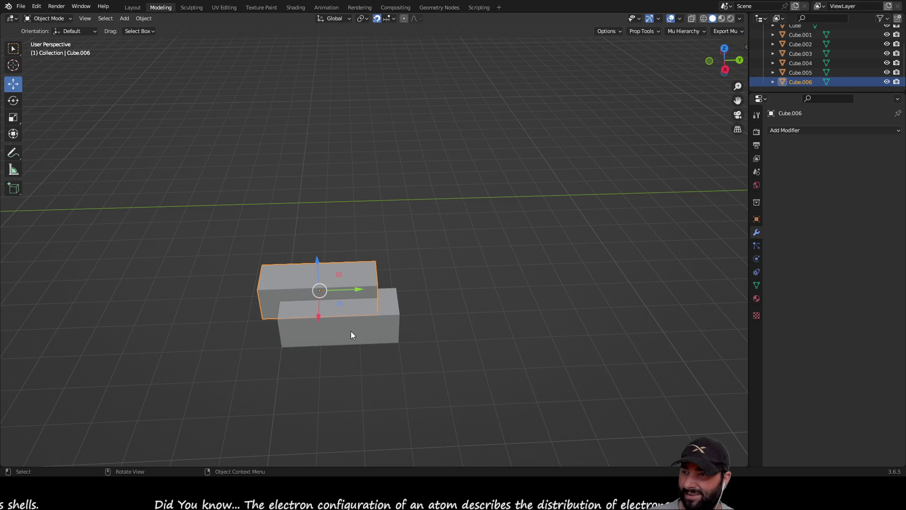
pyautogui.click(350, 330)
pyautogui.hotkey('shift', 's')
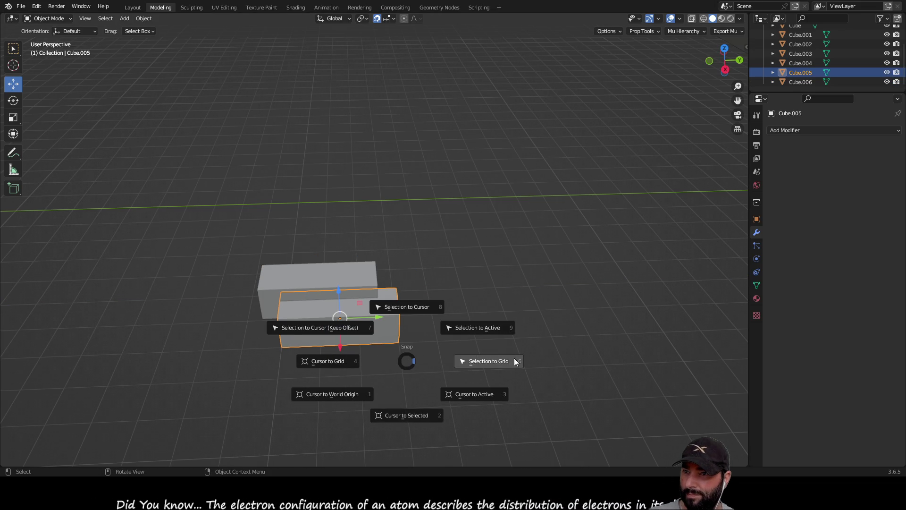
pyautogui.click(512, 359)
pyautogui.moveTo(504, 361)
pyautogui.mouseDown(button='middle')
pyautogui.moveTo(431, 324)
pyautogui.moveTo(469, 301)
pyautogui.moveTo(395, 297)
pyautogui.moveTo(384, 315)
pyautogui.mouseUp(button='middle')
pyautogui.moveTo(399, 295); pyautogui.dragTo(358, 301)
pyautogui.moveTo(358, 301)
pyautogui.mouseDown(button='middle')
pyautogui.moveTo(536, 287)
pyautogui.moveTo(427, 277)
pyautogui.mouseUp(button='middle')
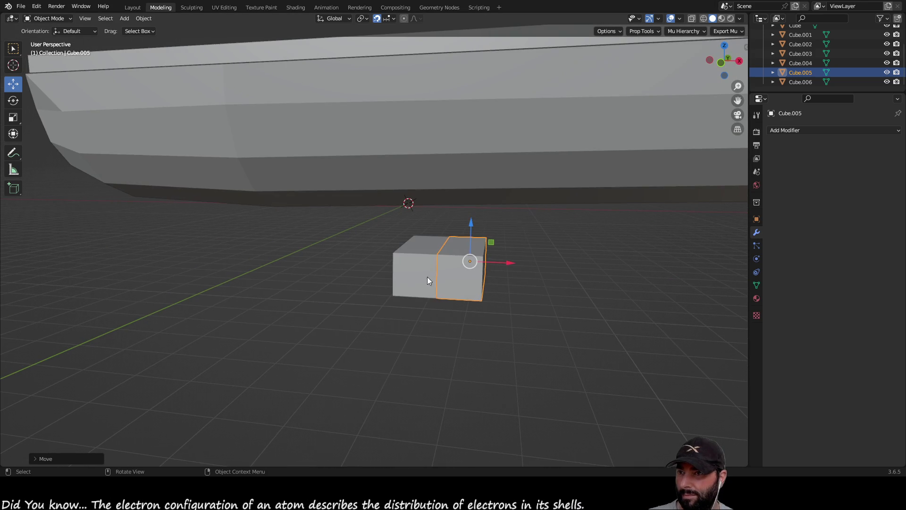
pyautogui.click(419, 267)
pyautogui.moveTo(430, 220); pyautogui.dragTo(430, 182)
pyautogui.click(570, 320)
# Step: Select both boxes and copy-paste the two-box pair
pyautogui.moveTo(542, 291)
pyautogui.mouseDown(button='middle')
pyautogui.moveTo(441, 295)
pyautogui.moveTo(465, 285)
pyautogui.mouseUp(button='middle')
pyautogui.click(381, 245)
pyautogui.click(408, 275)
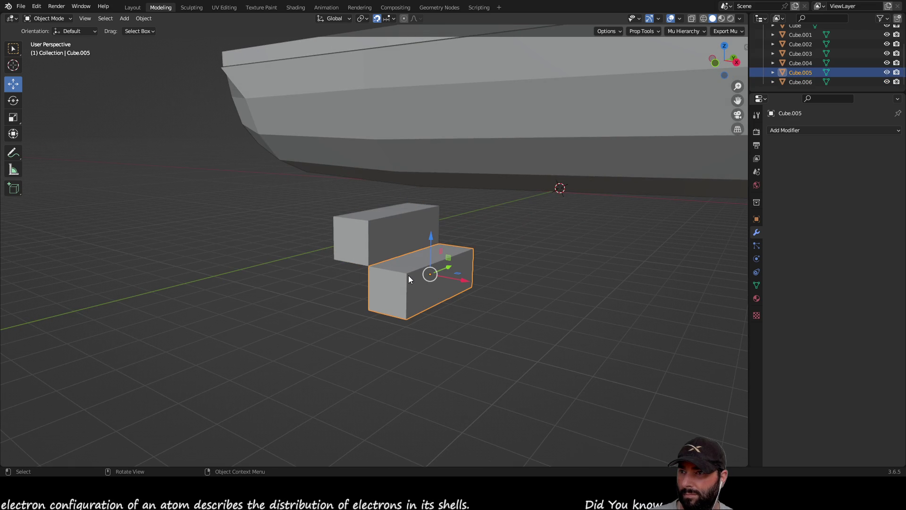
pyautogui.keyDown('shift'); pyautogui.click(370, 241); pyautogui.keyUp('shift')
pyautogui.hotkey('ctrl', 'c')
pyautogui.hotkey('ctrl', 'v')
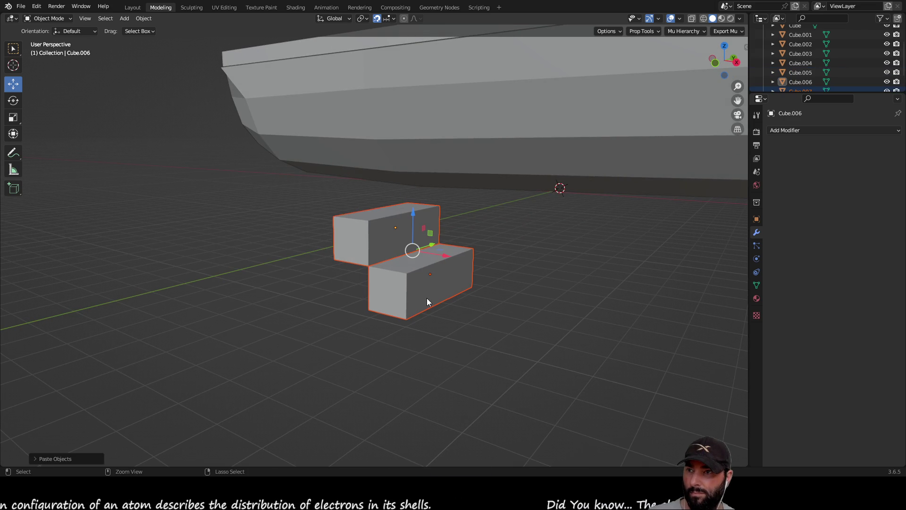
# Step: Raise the pasted pair above and behind the first two, snapping it to the grid and shifting along X
pyautogui.moveTo(433, 263); pyautogui.dragTo(478, 279, button='middle')
pyautogui.moveTo(477, 258); pyautogui.dragTo(412, 250)
pyautogui.moveTo(382, 215); pyautogui.dragTo(382, 158)
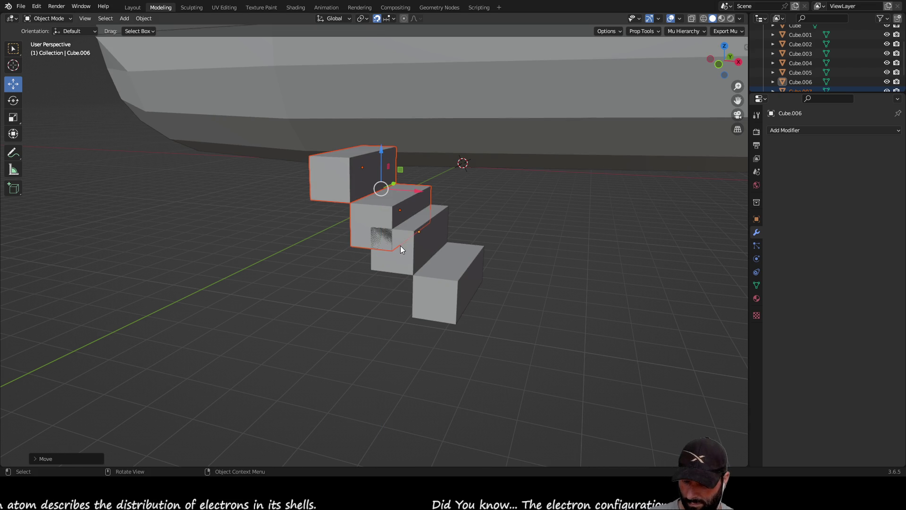
pyautogui.hotkey('shift', 's')
pyautogui.press('3')
pyautogui.hotkey('shift', 's')
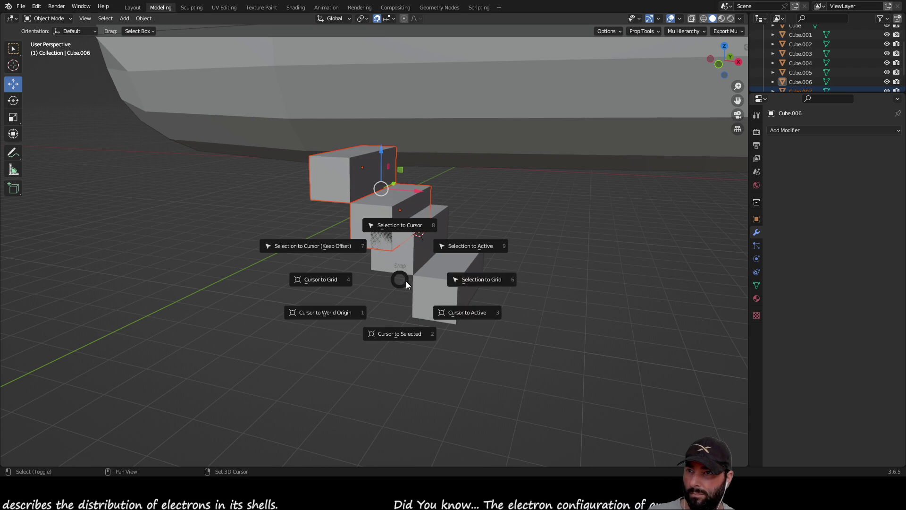
pyautogui.click(480, 279)
pyautogui.moveTo(440, 171)
pyautogui.mouseDown()
pyautogui.moveTo(386, 166)
pyautogui.moveTo(425, 169)
pyautogui.moveTo(480, 247)
pyautogui.mouseUp()
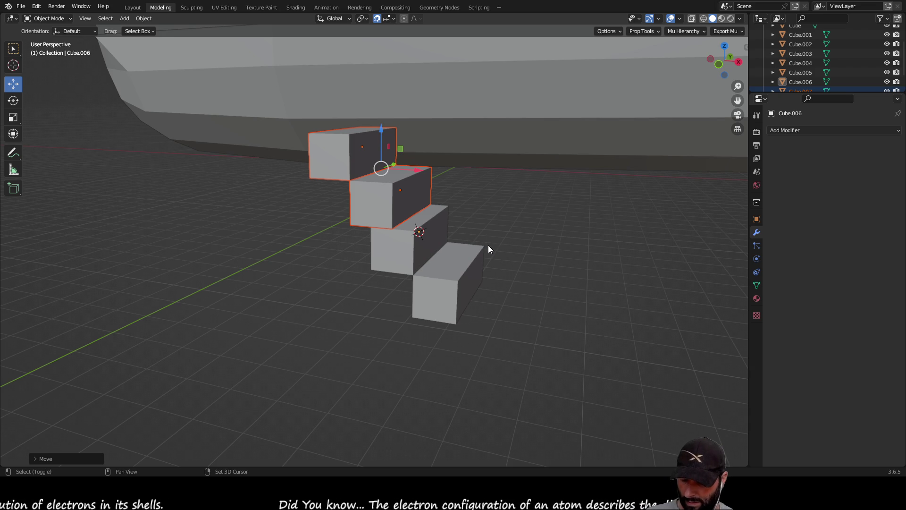
pyautogui.hotkey('shift', 's')
pyautogui.click(560, 245)
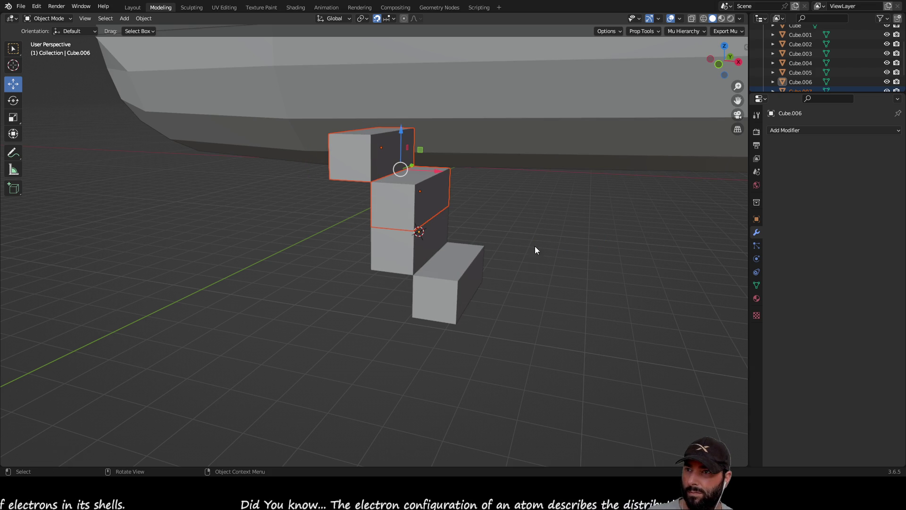
pyautogui.moveTo(438, 172)
pyautogui.mouseDown()
pyautogui.moveTo(366, 168)
pyautogui.moveTo(402, 169)
pyautogui.mouseUp()
# Step: Snap the middle and upper-left boxes to the grid and slide them 0.5 m along X
pyautogui.moveTo(536, 202); pyautogui.dragTo(537, 239, button='middle')
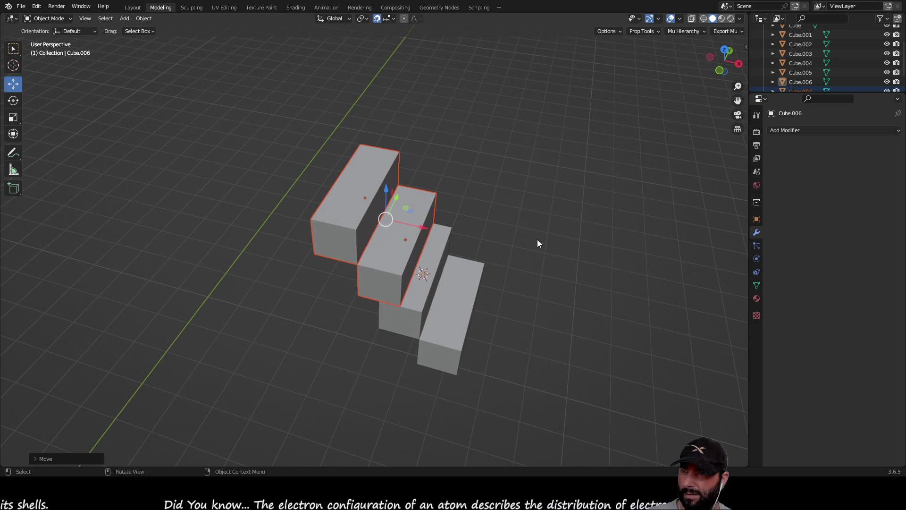
pyautogui.click(537, 239)
pyautogui.click(415, 241)
pyautogui.keyDown('shift'); pyautogui.click(361, 210); pyautogui.keyUp('shift')
pyautogui.hotkey('shift', 's')
pyautogui.press('3')
pyautogui.hotkey('shift', 's')
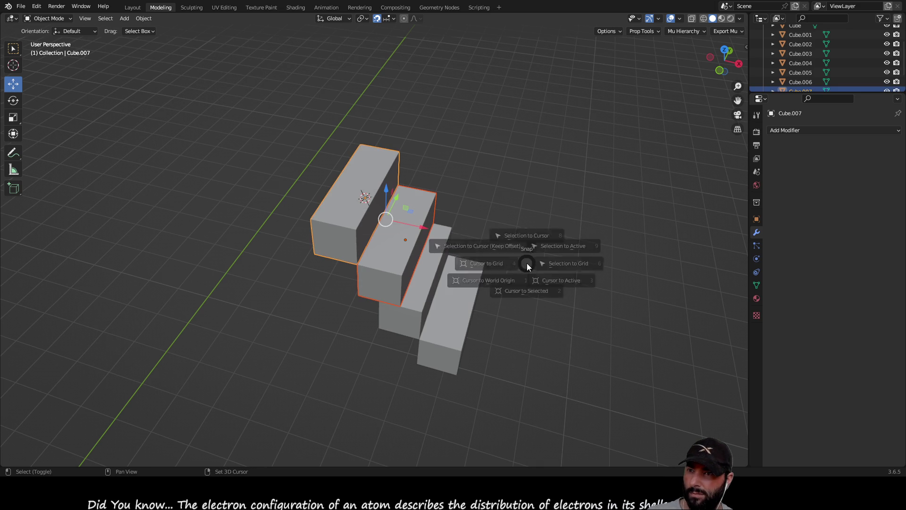
pyautogui.click(608, 264)
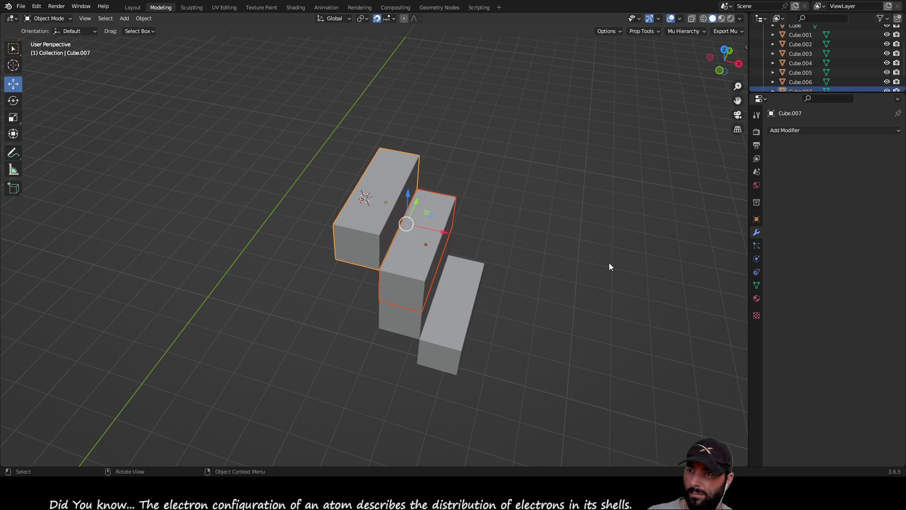
pyautogui.moveTo(445, 231)
pyautogui.mouseDown()
pyautogui.moveTo(394, 221)
pyautogui.moveTo(409, 221)
pyautogui.mouseUp()
pyautogui.press('KP_Divide')
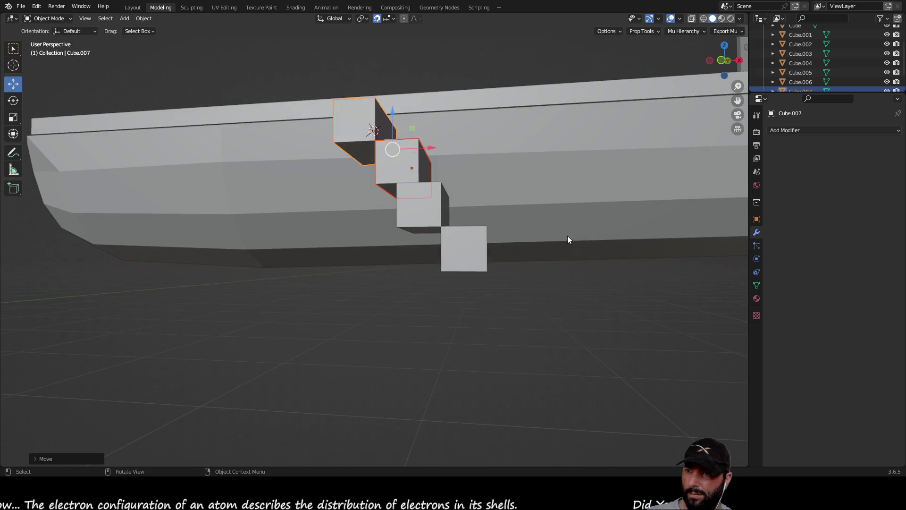
pyautogui.click(567, 236)
# Step: Snap the third and bottom boxes to the grid and align them along X
pyautogui.click(429, 218)
pyautogui.keyDown('shift'); pyautogui.click(453, 256); pyautogui.keyUp('shift')
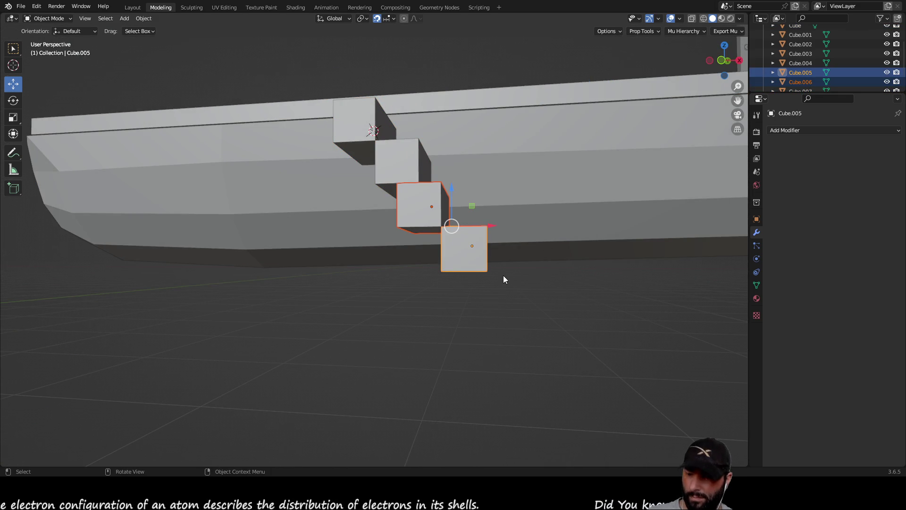
pyautogui.hotkey('shift', 's')
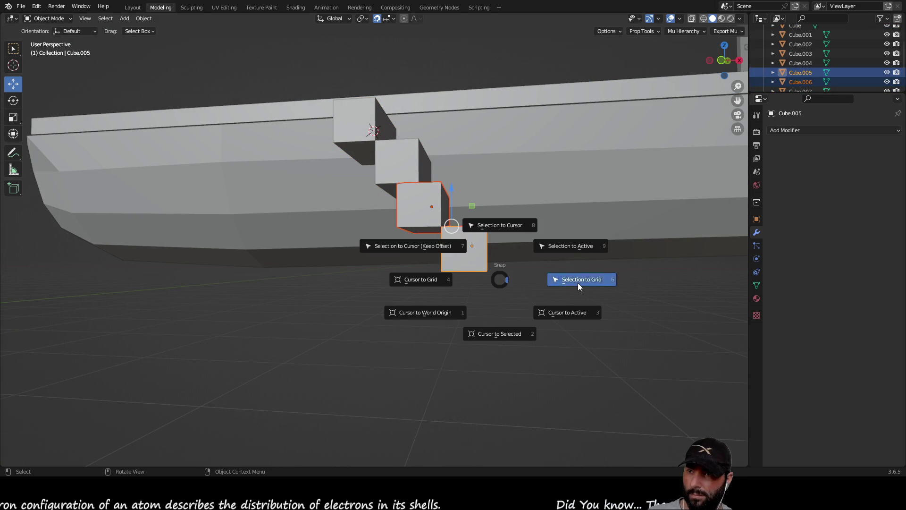
pyautogui.click(578, 283)
pyautogui.moveTo(558, 272)
pyautogui.mouseDown(button='middle')
pyautogui.moveTo(537, 290)
pyautogui.moveTo(489, 267)
pyautogui.mouseUp(button='middle')
pyautogui.moveTo(470, 266); pyautogui.dragTo(500, 271)
pyautogui.click(545, 317)
pyautogui.moveTo(578, 318)
pyautogui.mouseDown(button='middle')
pyautogui.moveTo(519, 273)
pyautogui.moveTo(309, 269)
pyautogui.moveTo(455, 277)
pyautogui.moveTo(546, 260)
pyautogui.moveTo(489, 270)
pyautogui.mouseUp(button='middle')
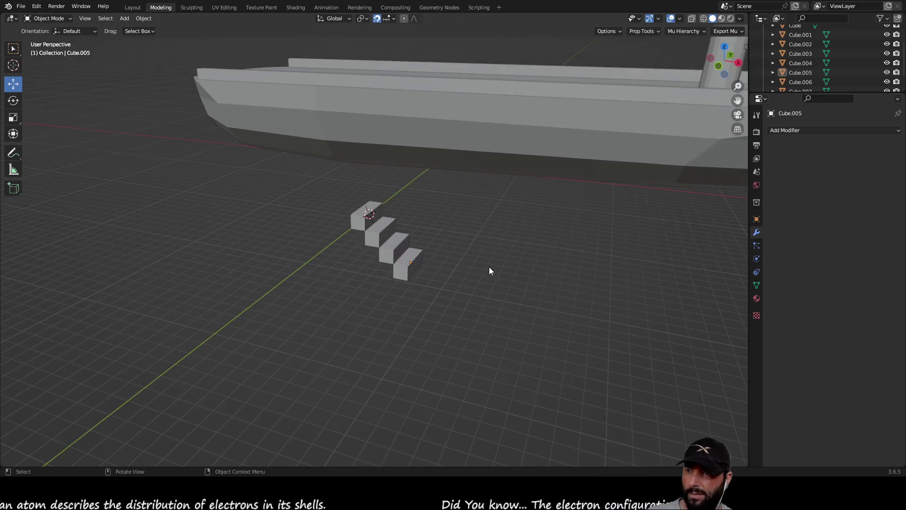
# Step: Select all four stair blocks and move them along Y and Z onto the deck beside the rail
pyautogui.click(355, 222)
pyautogui.keyDown('shift'); pyautogui.click(377, 239); pyautogui.keyUp('shift')
pyautogui.keyDown('shift'); pyautogui.click(395, 258); pyautogui.keyUp('shift')
pyautogui.keyDown('shift'); pyautogui.click(398, 263); pyautogui.keyUp('shift')
pyautogui.moveTo(471, 219); pyautogui.dragTo(384, 244, button='middle')
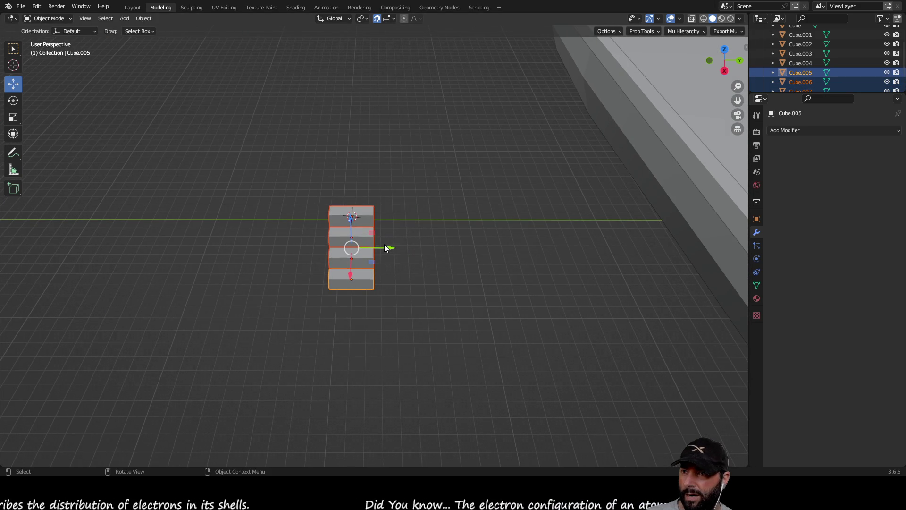
pyautogui.moveTo(387, 251)
pyautogui.mouseDown()
pyautogui.moveTo(622, 248)
pyautogui.moveTo(598, 171)
pyautogui.moveTo(599, 89)
pyautogui.mouseUp()
pyautogui.moveTo(599, 88)
pyautogui.mouseDown(button='middle')
pyautogui.moveTo(564, 186)
pyautogui.moveTo(462, 173)
pyautogui.moveTo(409, 246)
pyautogui.mouseUp(button='middle')
pyautogui.moveTo(394, 267)
pyautogui.mouseDown()
pyautogui.moveTo(424, 330)
pyautogui.moveTo(529, 56)
pyautogui.moveTo(536, 66)
pyautogui.mouseUp()
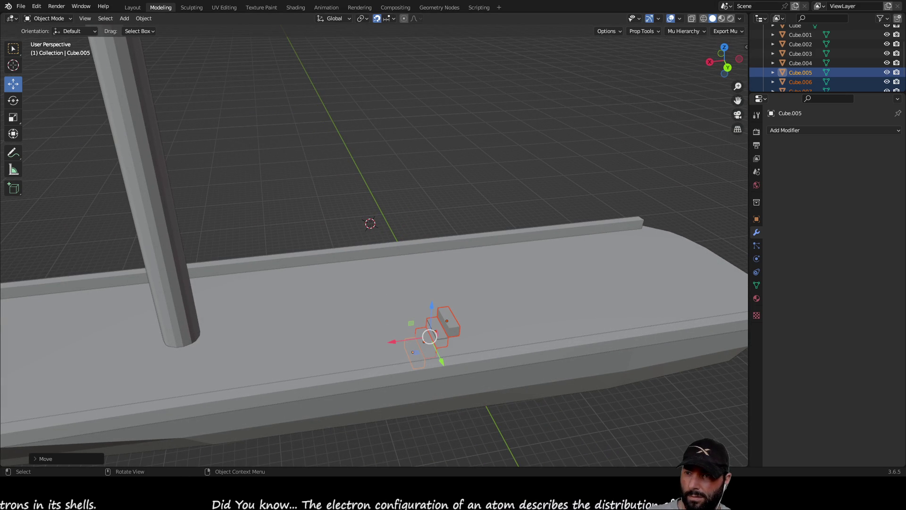
pyautogui.moveTo(517, 140); pyautogui.dragTo(516, 119, button='middle')
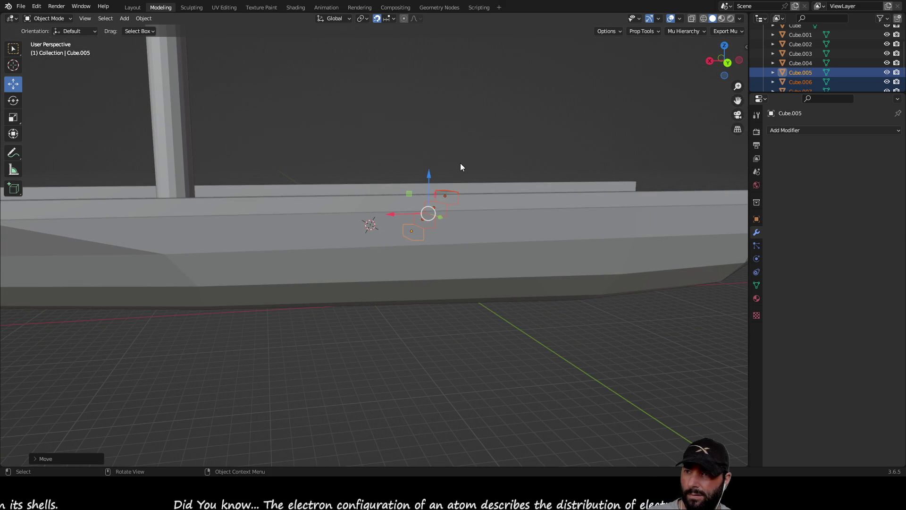
pyautogui.moveTo(429, 176); pyautogui.dragTo(440, 189)
pyautogui.moveTo(440, 189)
pyautogui.mouseDown(button='middle')
pyautogui.moveTo(574, 287)
pyautogui.moveTo(405, 131)
pyautogui.moveTo(359, 128)
pyautogui.mouseUp(button='middle')
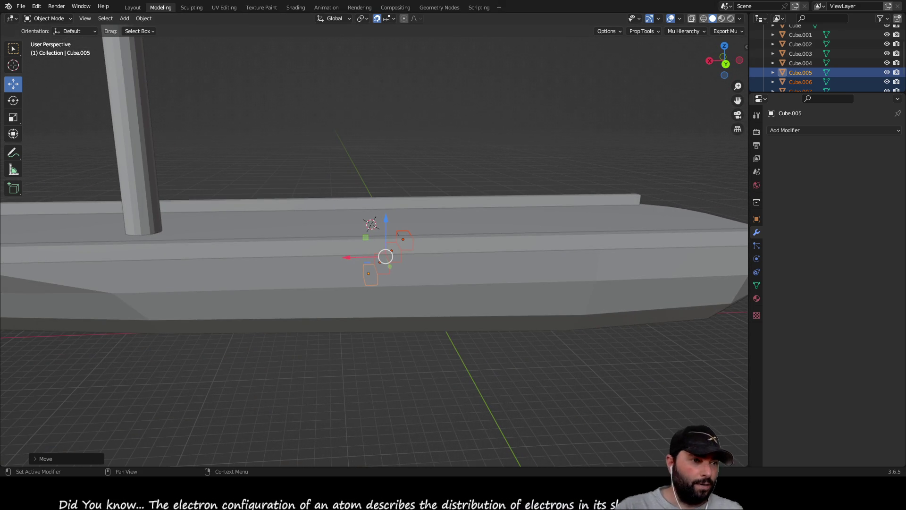
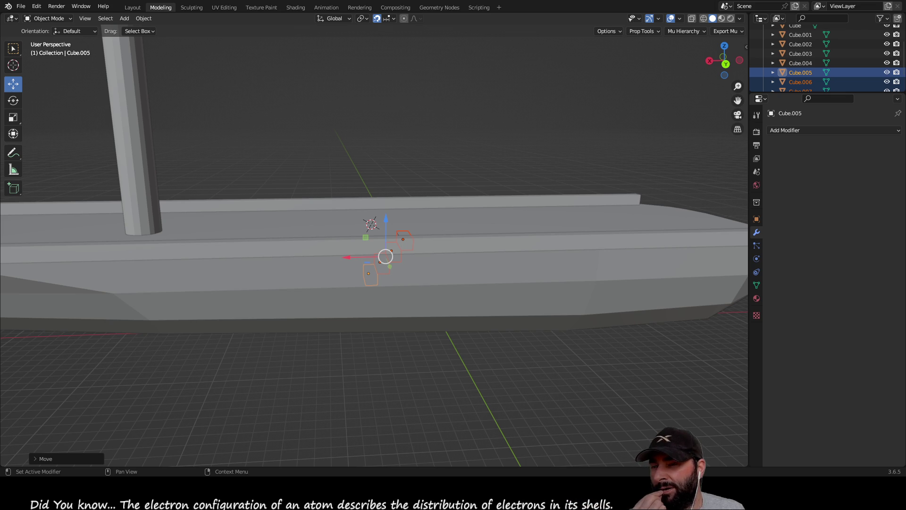
# Step: Bring the stepped cubes into view, select Cube.005 alone and switch it into Edit Mode
pyautogui.moveTo(424, 356)
pyautogui.mouseDown(button='middle')
pyautogui.moveTo(520, 375)
pyautogui.moveTo(586, 280)
pyautogui.mouseUp(button='middle')
pyautogui.moveTo(657, 312)
pyautogui.mouseDown(button='middle')
pyautogui.moveTo(576, 338)
pyautogui.moveTo(706, 335)
pyautogui.moveTo(386, 273)
pyautogui.moveTo(463, 270)
pyautogui.moveTo(171, 264)
pyautogui.moveTo(514, 190)
pyautogui.moveTo(312, 227)
pyautogui.moveTo(361, 176)
pyautogui.moveTo(456, 159)
pyautogui.moveTo(468, 144)
pyautogui.moveTo(408, 213)
pyautogui.moveTo(488, 191)
pyautogui.moveTo(494, 154)
pyautogui.moveTo(374, 239)
pyautogui.moveTo(387, 181)
pyautogui.moveTo(376, 218)
pyautogui.mouseUp(button='middle')
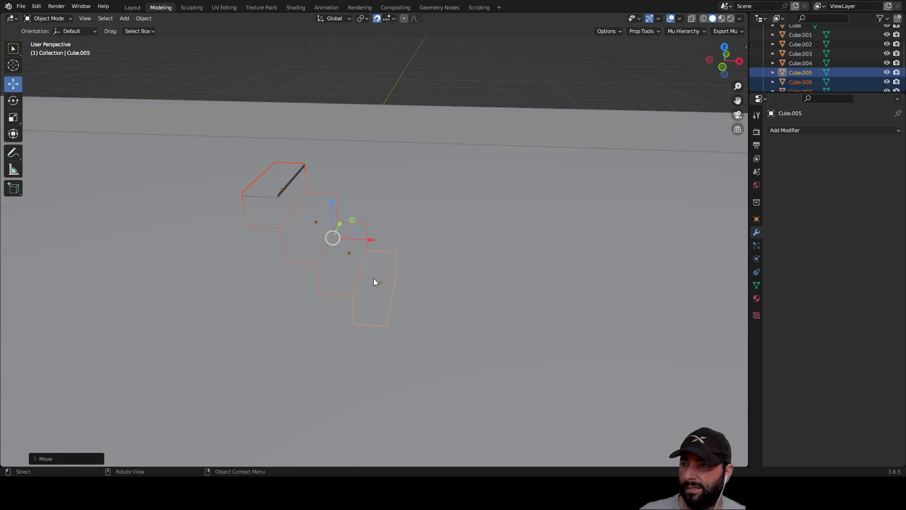
pyautogui.scroll(-3, 386, 226)
pyautogui.scroll(6, 386, 222)
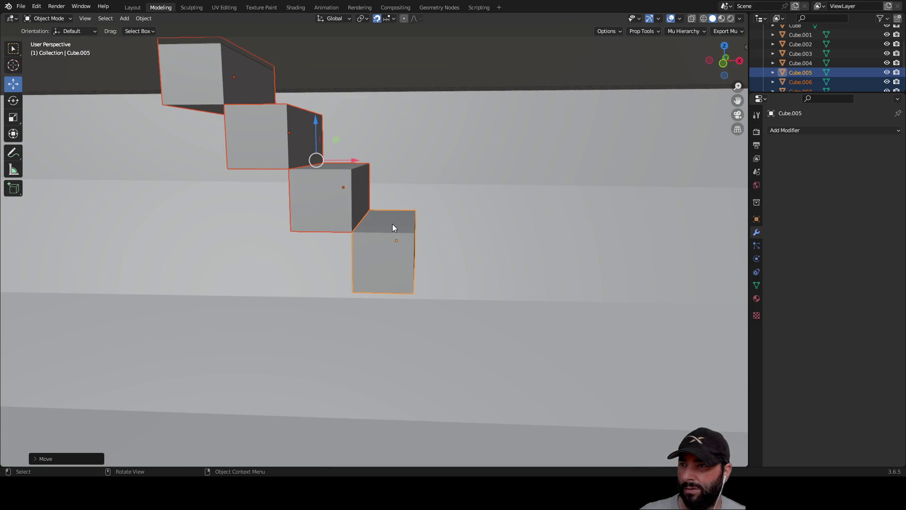
pyautogui.click(392, 227)
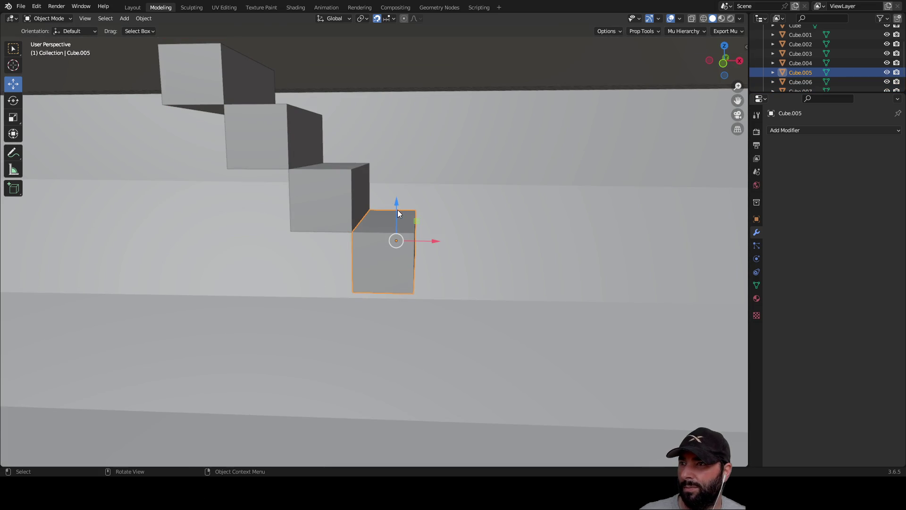
pyautogui.press('Tab')
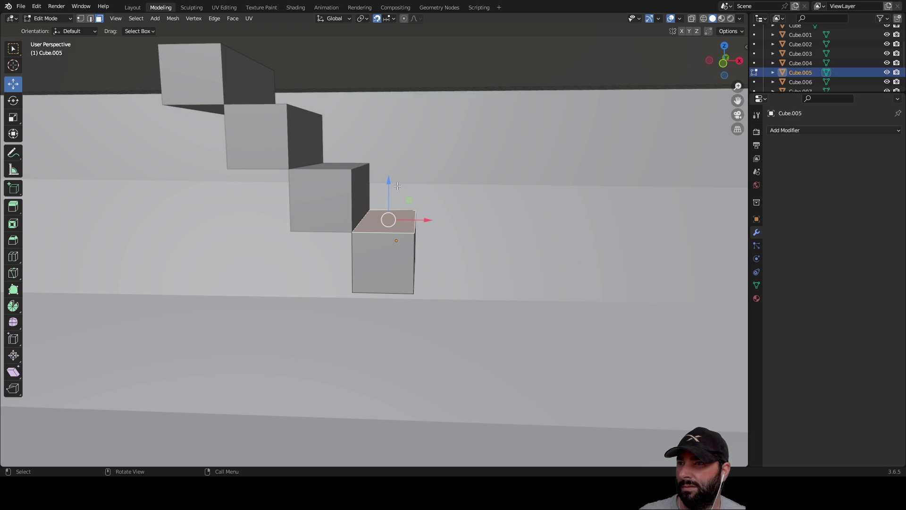
# Step: Raise Cube.005's top face 1.1 m along Z
pyautogui.moveTo(396, 186)
pyautogui.mouseDown()
pyautogui.moveTo(394, 115)
pyautogui.moveTo(382, 404)
pyautogui.moveTo(381, 384)
pyautogui.mouseUp()
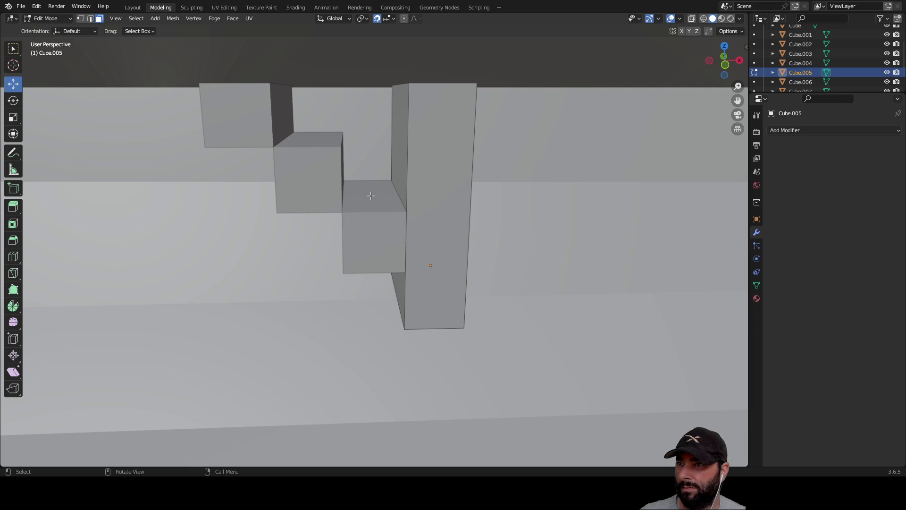
pyautogui.scroll(1, 372, 192)
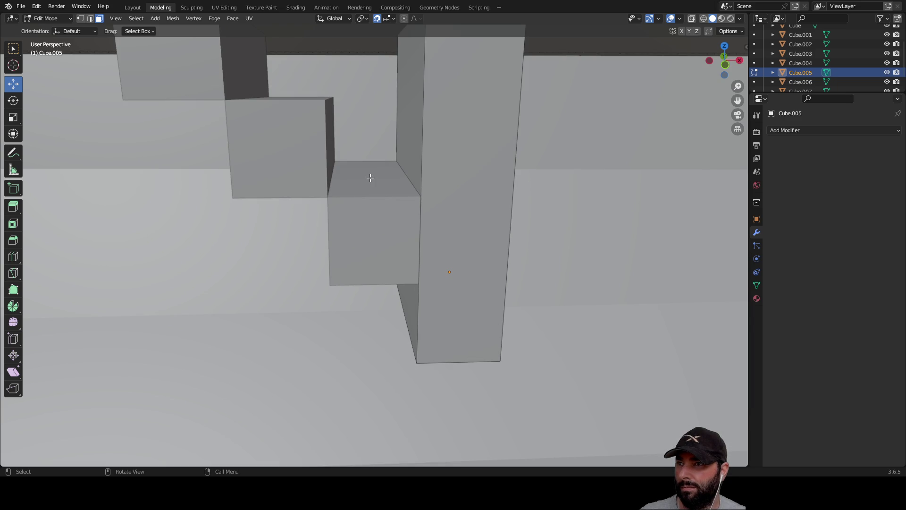
pyautogui.moveTo(374, 180)
pyautogui.mouseDown(button='middle')
pyautogui.moveTo(370, 193)
pyautogui.moveTo(388, 186)
pyautogui.moveTo(398, 194)
pyautogui.moveTo(360, 219)
pyautogui.moveTo(390, 220)
pyautogui.moveTo(359, 241)
pyautogui.mouseUp(button='middle')
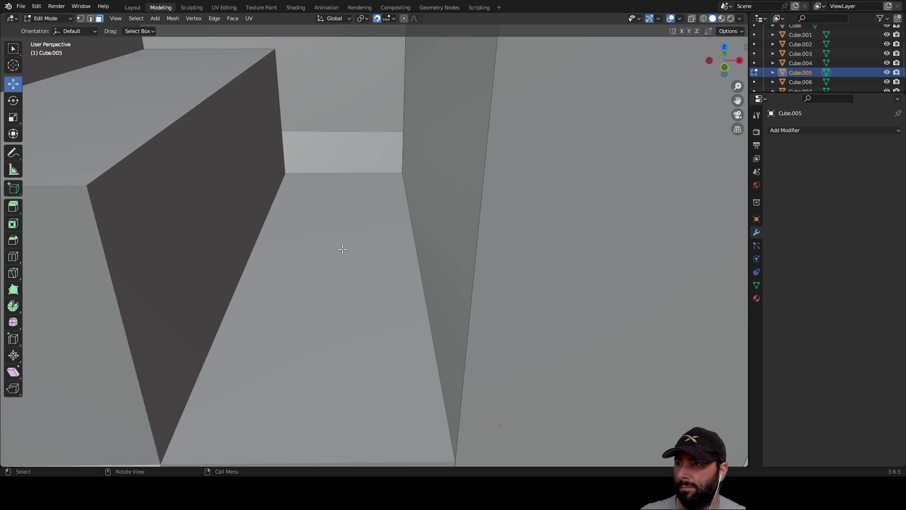
pyautogui.scroll(-10, 356, 264)
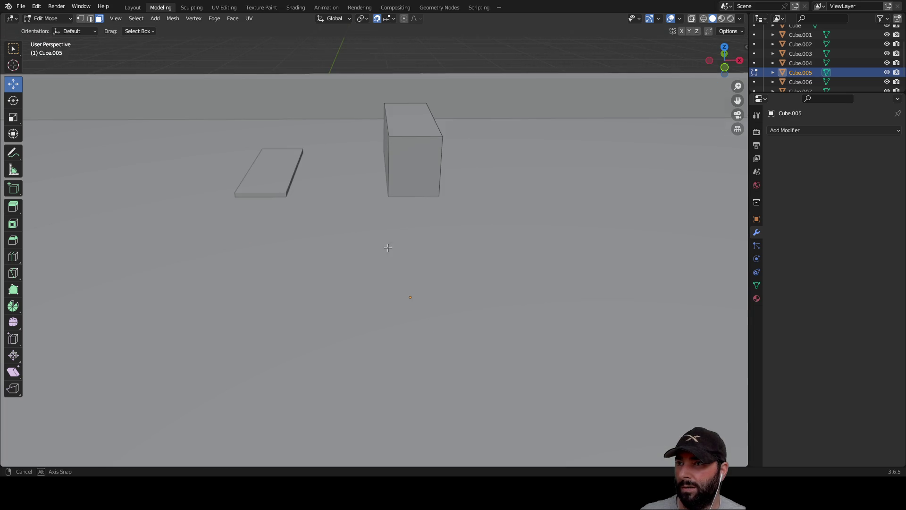
pyautogui.moveTo(384, 247); pyautogui.dragTo(469, 269, button='middle')
pyautogui.scroll(-6, 463, 266)
pyautogui.scroll(10, 500, 262)
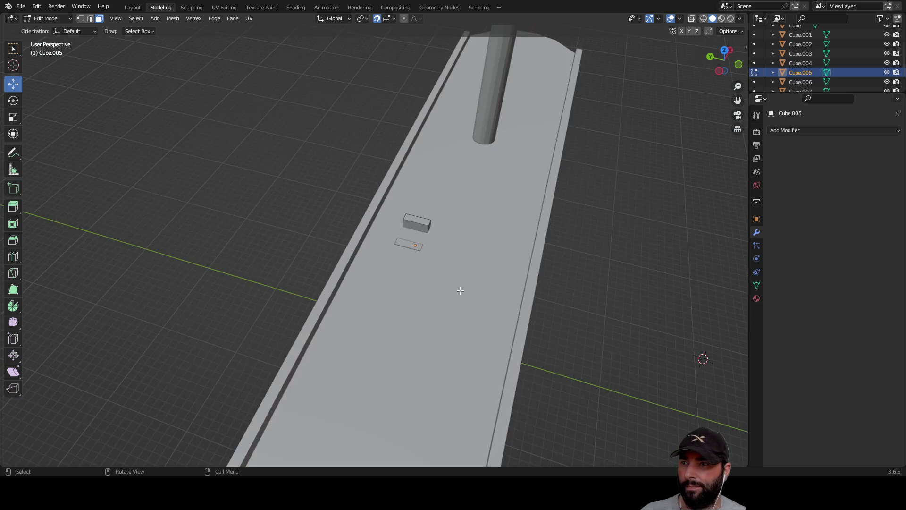
pyautogui.moveTo(498, 265); pyautogui.dragTo(428, 241, button='middle')
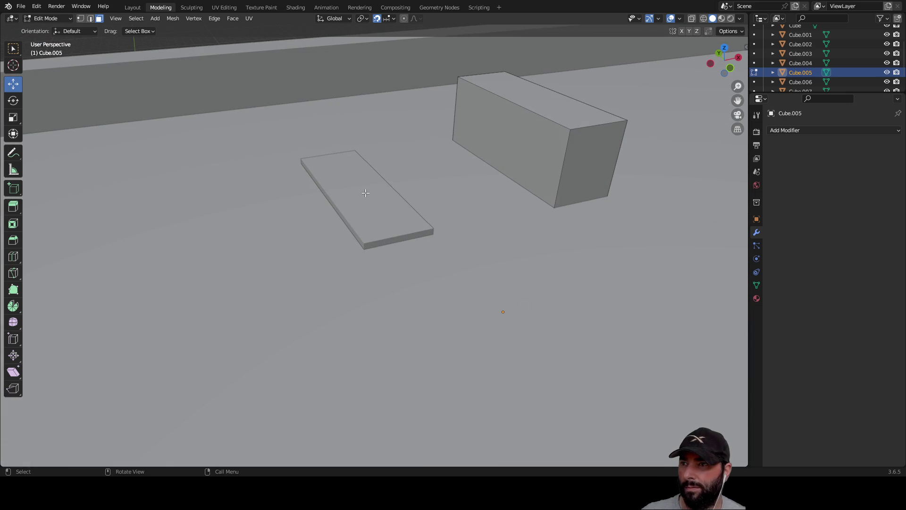
# Step: Select the block's front face and push it −0.8518 m along X
pyautogui.hotkey('ctrl', 'r')
pyautogui.press('Escape')
pyautogui.click(489, 132)
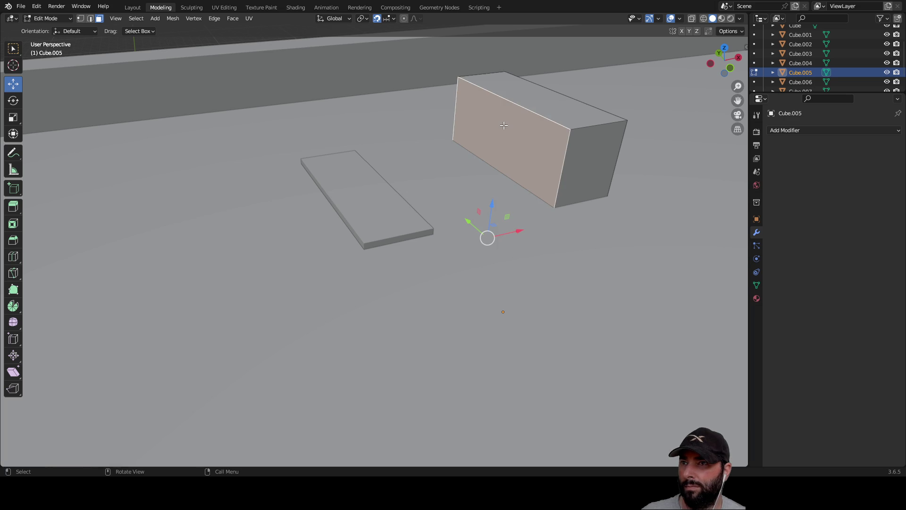
pyautogui.click(522, 95)
pyautogui.click(506, 129)
pyautogui.moveTo(498, 237)
pyautogui.mouseDown()
pyautogui.moveTo(507, 236)
pyautogui.moveTo(441, 241)
pyautogui.moveTo(375, 262)
pyautogui.mouseUp()
# Step: Return to Object Mode and look over the enlarged block
pyautogui.moveTo(452, 210)
pyautogui.mouseDown(button='middle')
pyautogui.moveTo(440, 162)
pyautogui.moveTo(368, 174)
pyautogui.moveTo(438, 141)
pyautogui.moveTo(457, 159)
pyautogui.moveTo(434, 170)
pyautogui.mouseUp(button='middle')
pyautogui.press('g')
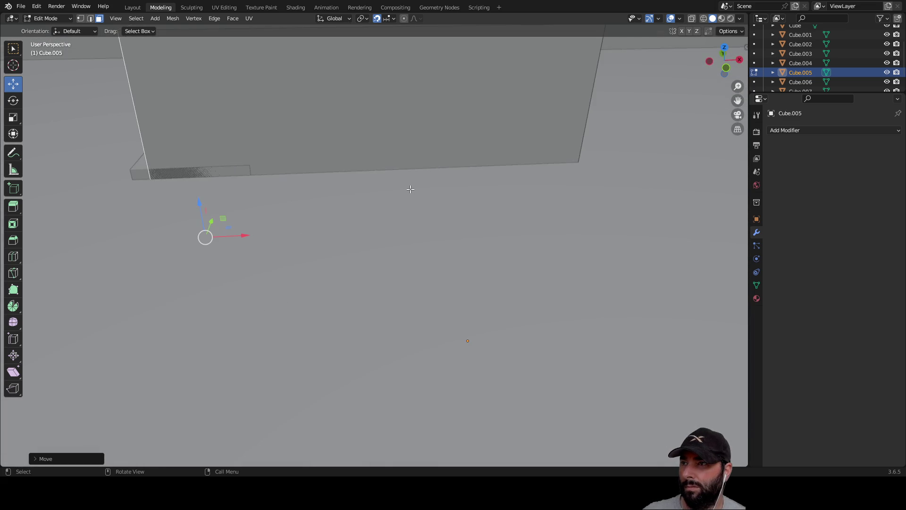
pyautogui.press('Escape')
pyautogui.press('Tab')
pyautogui.scroll(5, 359, 230)
pyautogui.moveTo(372, 206); pyautogui.dragTo(405, 194, button='middle')
pyautogui.scroll(-5, 404, 190)
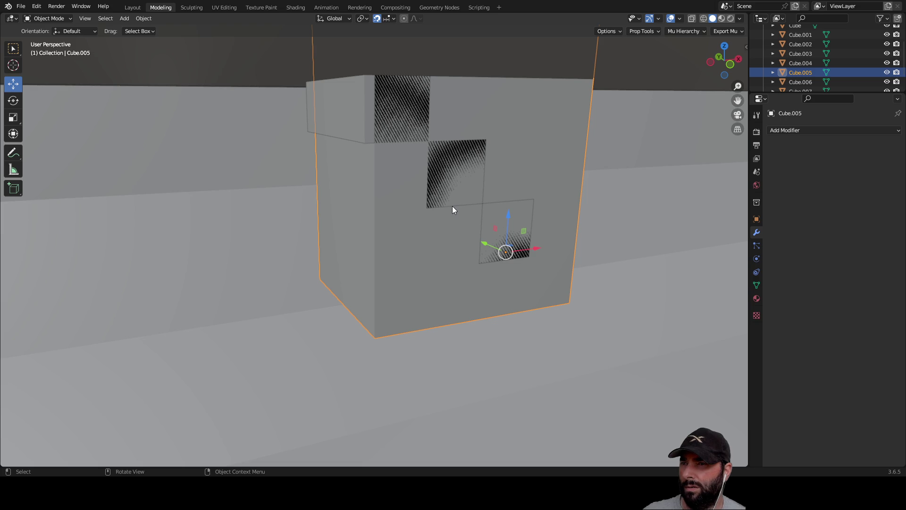
# Step: In Edit Mode, slide the block's left side face 2 m along X
pyautogui.moveTo(446, 220); pyautogui.dragTo(389, 219, button='middle')
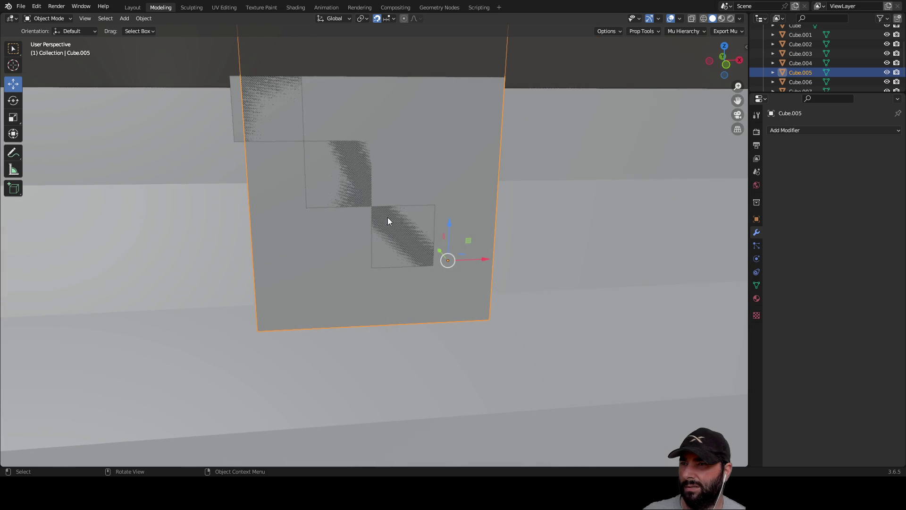
pyautogui.moveTo(476, 259)
pyautogui.mouseDown(button='middle')
pyautogui.moveTo(352, 209)
pyautogui.moveTo(379, 222)
pyautogui.mouseUp(button='middle')
pyautogui.press('Tab')
pyautogui.click(351, 236)
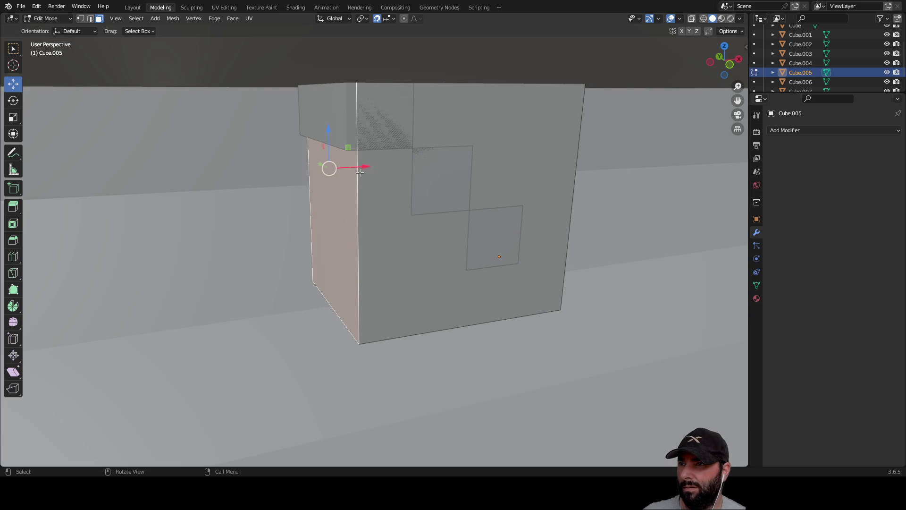
pyautogui.moveTo(365, 168); pyautogui.dragTo(491, 163)
# Step: Raise the block's bottom face along Z, then deselect it
pyautogui.moveTo(491, 189)
pyautogui.mouseDown(button='middle')
pyautogui.moveTo(425, 156)
pyautogui.moveTo(412, 182)
pyautogui.mouseUp(button='middle')
pyautogui.click(408, 184)
pyautogui.moveTo(419, 156); pyautogui.dragTo(422, 97)
pyautogui.moveTo(421, 98)
pyautogui.mouseDown(button='middle')
pyautogui.moveTo(409, 179)
pyautogui.moveTo(423, 166)
pyautogui.moveTo(380, 174)
pyautogui.mouseUp(button='middle')
pyautogui.click(331, 129)
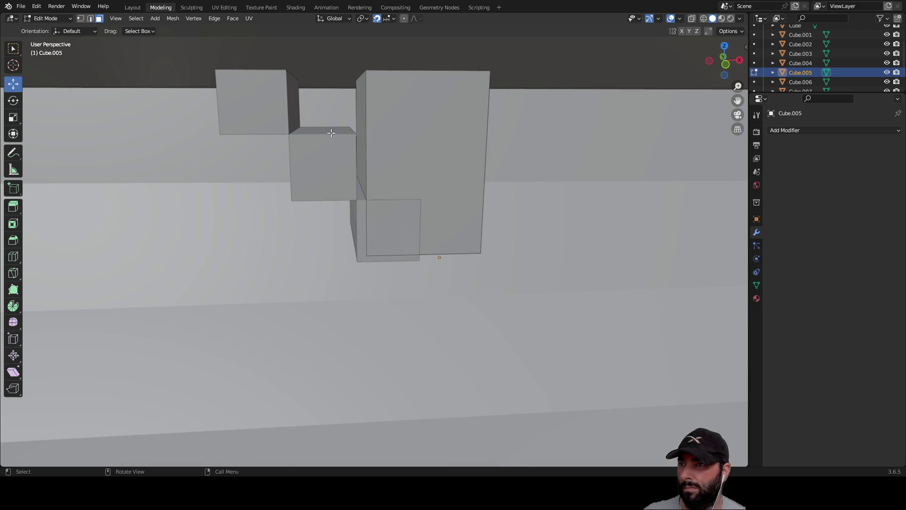
# Step: Undo the face moves to restore the tall, narrow box
pyautogui.press('Tab')
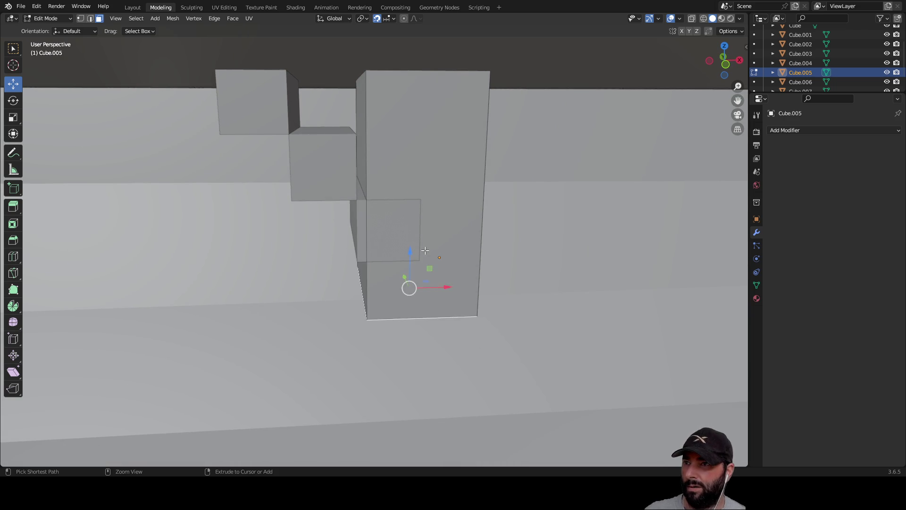
pyautogui.hotkey('ctrl', 'z')
pyautogui.press('Tab')
pyautogui.hotkey('ctrl', 'z')
pyautogui.hotkey('ctrl', 'z')
pyautogui.hotkey('ctrl', 'z')
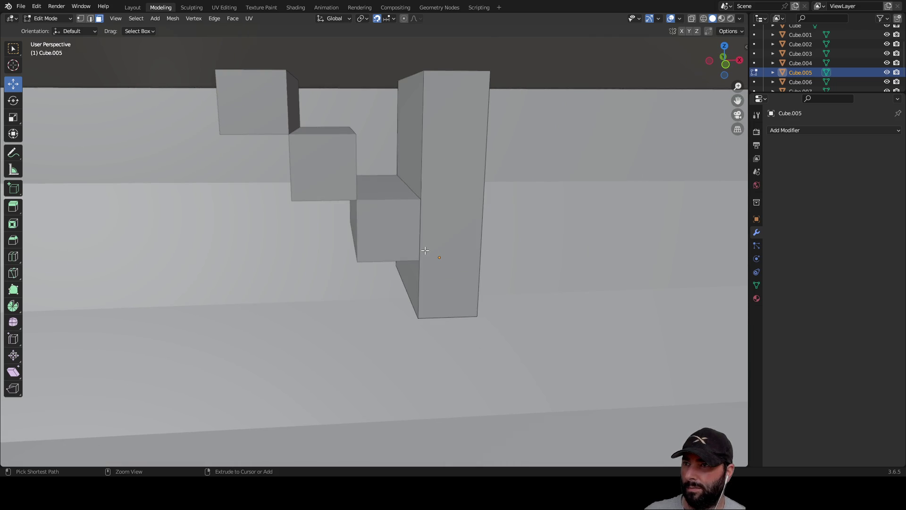
# Step: Inspect the restored pillar, select all its faces, and return to Object Mode
pyautogui.moveTo(424, 250)
pyautogui.keyDown('ctrl'); pyautogui.mouseDown(button='middle')
pyautogui.moveTo(355, 204)
pyautogui.moveTo(397, 234)
pyautogui.moveTo(405, 217)
pyautogui.moveTo(445, 222)
pyautogui.moveTo(408, 232)
pyautogui.mouseUp(button='middle'); pyautogui.keyUp('ctrl')
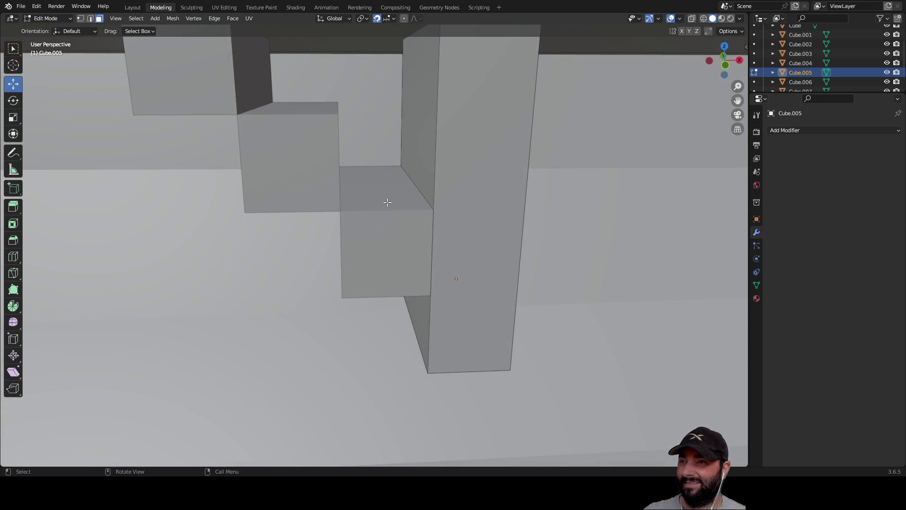
pyautogui.moveTo(387, 202)
pyautogui.mouseDown(button='middle')
pyautogui.moveTo(463, 270)
pyautogui.moveTo(425, 257)
pyautogui.moveTo(354, 257)
pyautogui.moveTo(366, 231)
pyautogui.moveTo(483, 245)
pyautogui.moveTo(438, 235)
pyautogui.mouseUp(button='middle')
pyautogui.scroll(6, 351, 259)
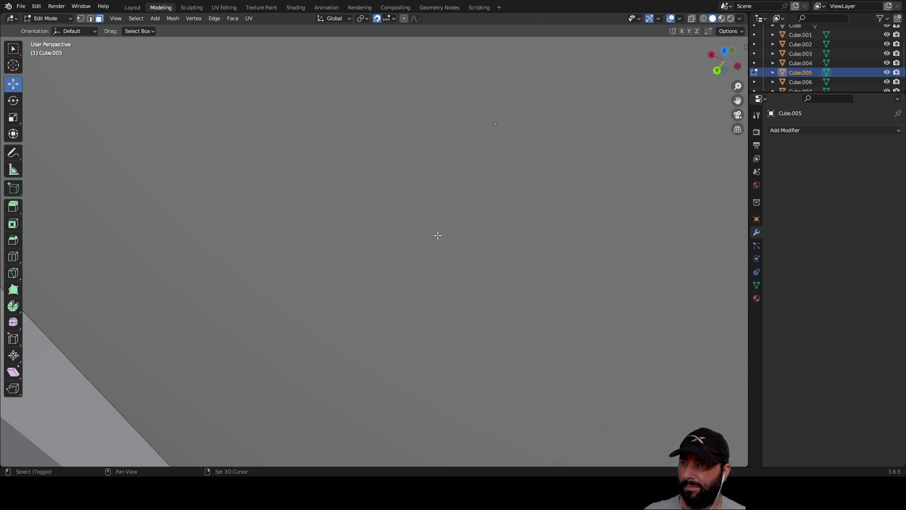
pyautogui.scroll(-5, 438, 235)
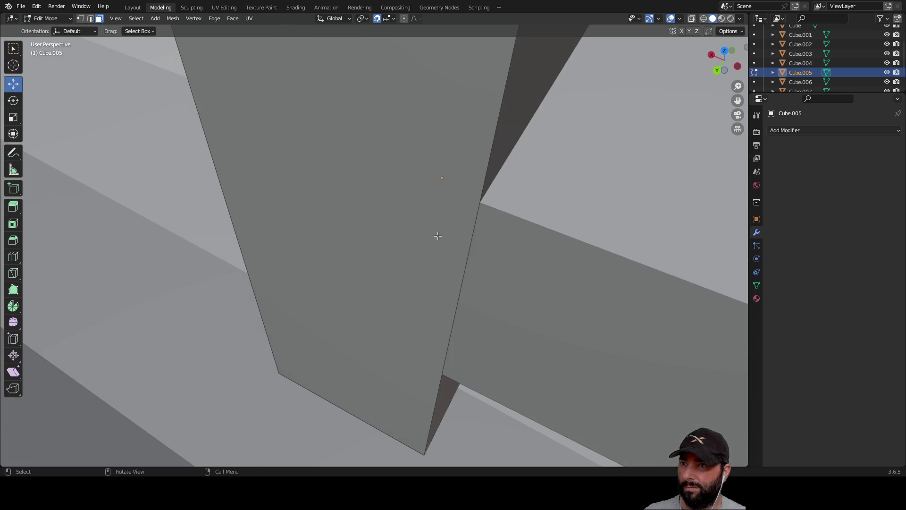
pyautogui.scroll(5, 522, 219)
pyautogui.moveTo(507, 223)
pyautogui.mouseDown(button='middle')
pyautogui.moveTo(471, 233)
pyautogui.moveTo(479, 234)
pyautogui.mouseUp(button='middle')
pyautogui.press('a')
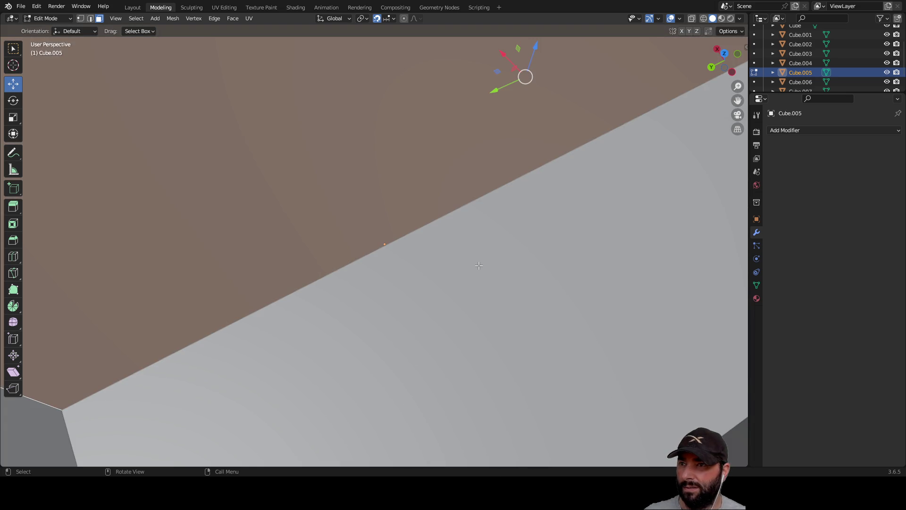
pyautogui.moveTo(478, 266)
pyautogui.mouseDown(button='middle')
pyautogui.moveTo(445, 253)
pyautogui.moveTo(387, 257)
pyautogui.mouseUp(button='middle')
pyautogui.moveTo(188, 217); pyautogui.dragTo(230, 250)
pyautogui.moveTo(219, 239)
pyautogui.mouseDown(button='middle')
pyautogui.moveTo(232, 228)
pyautogui.moveTo(230, 165)
pyautogui.moveTo(225, 172)
pyautogui.mouseUp(button='middle')
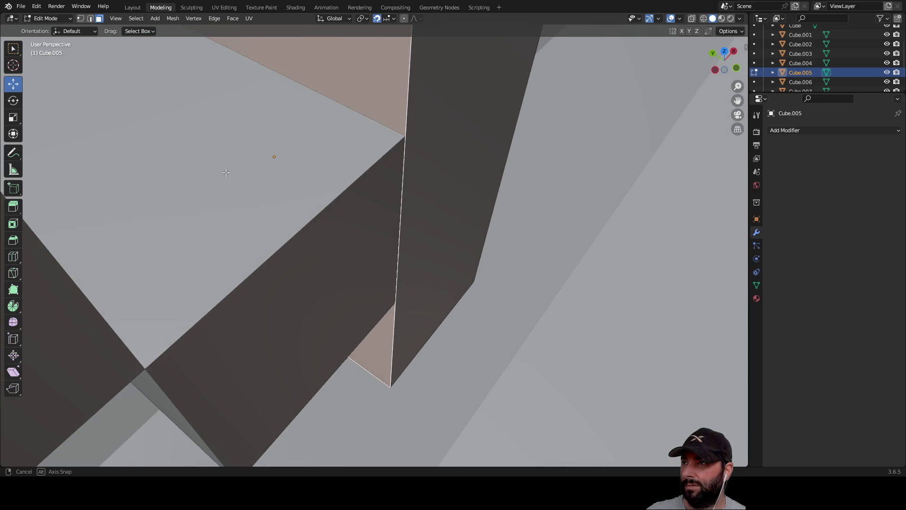
pyautogui.press('Tab')
pyautogui.press('Tab')
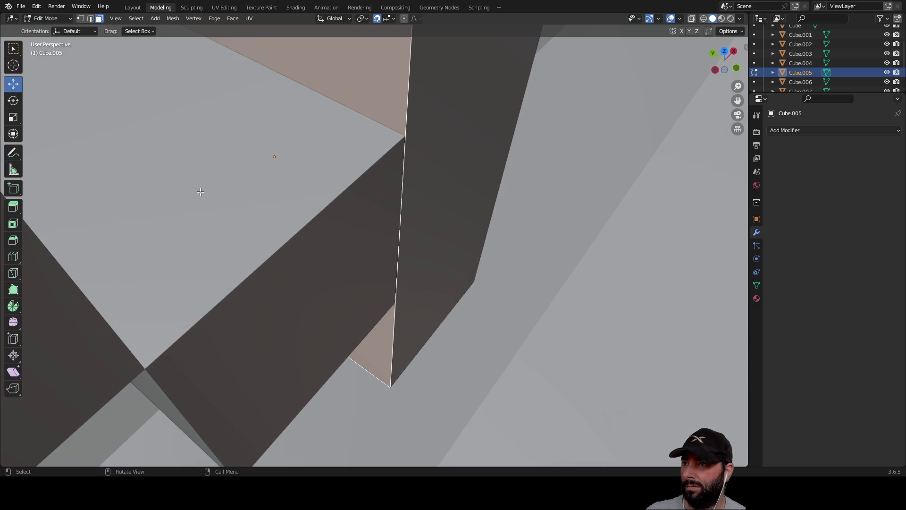
# Step: Add Cube.006 to the selection alongside Cube.005
pyautogui.moveTo(248, 222)
pyautogui.mouseDown(button='middle')
pyautogui.moveTo(272, 231)
pyautogui.moveTo(284, 216)
pyautogui.moveTo(311, 252)
pyautogui.moveTo(323, 238)
pyautogui.moveTo(365, 237)
pyautogui.moveTo(410, 214)
pyautogui.moveTo(253, 235)
pyautogui.moveTo(366, 231)
pyautogui.moveTo(288, 179)
pyautogui.mouseUp(button='middle')
pyautogui.moveTo(485, 250)
pyautogui.mouseDown(button='middle')
pyautogui.moveTo(462, 240)
pyautogui.moveTo(568, 162)
pyautogui.moveTo(223, 204)
pyautogui.moveTo(357, 225)
pyautogui.moveTo(338, 201)
pyautogui.moveTo(338, 181)
pyautogui.moveTo(305, 171)
pyautogui.mouseUp(button='middle')
pyautogui.press('Tab')
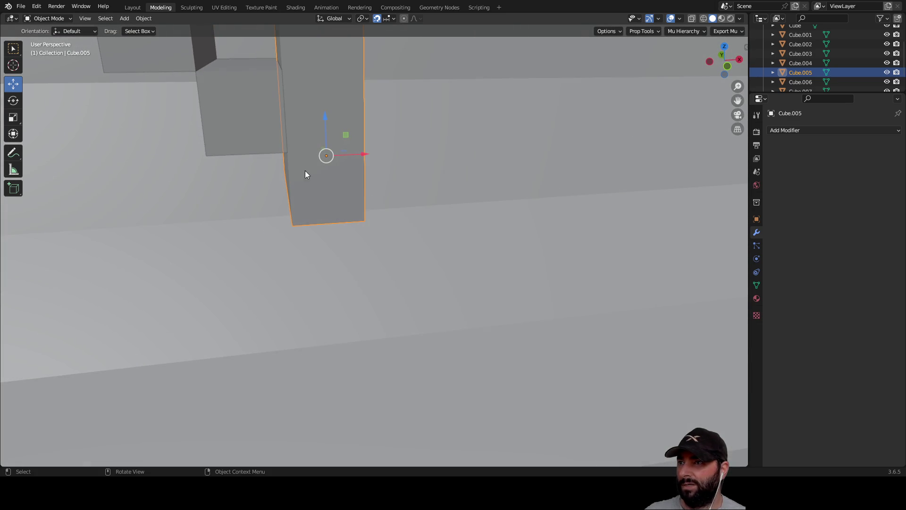
pyautogui.keyDown('shift'); pyautogui.click(242, 120); pyautogui.keyUp('shift')
# Step: Add Cube.007 to the selection, turn on X-ray, and raise the stepped blocks
pyautogui.keyDown('shift'); pyautogui.moveTo(219, 98); pyautogui.dragTo(233, 114, button='middle'); pyautogui.keyUp('shift')
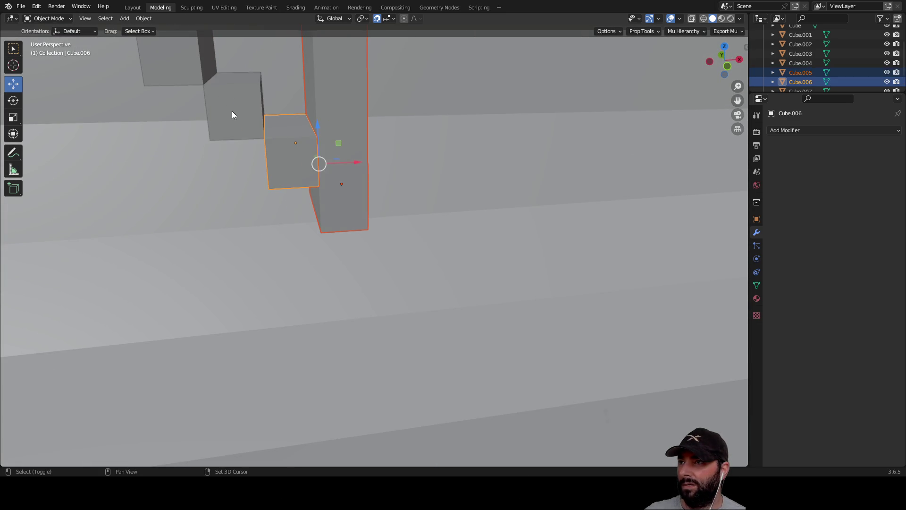
pyautogui.keyDown('shift'); pyautogui.click(232, 115); pyautogui.keyUp('shift')
pyautogui.hotkey('alt', 'z')
pyautogui.moveTo(287, 151)
pyautogui.mouseDown(button='middle')
pyautogui.moveTo(310, 168)
pyautogui.moveTo(307, 127)
pyautogui.mouseUp(button='middle')
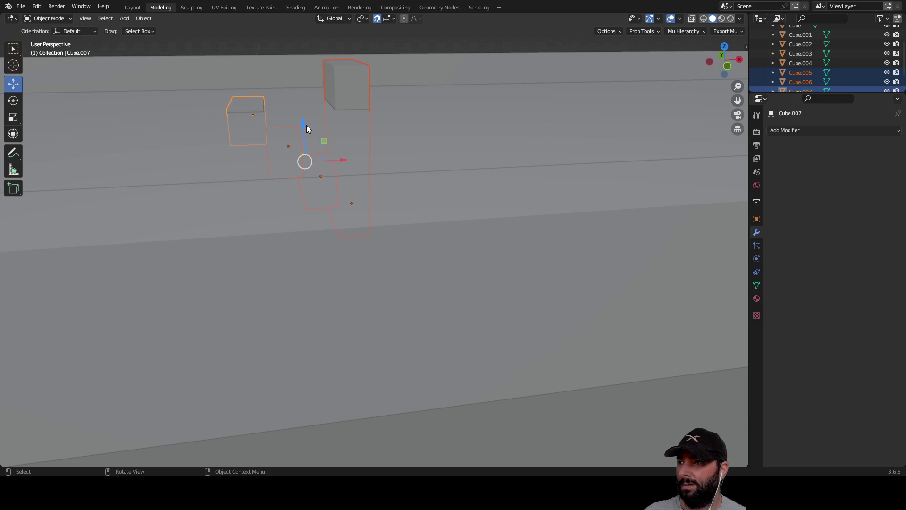
pyautogui.moveTo(303, 124); pyautogui.dragTo(301, 14)
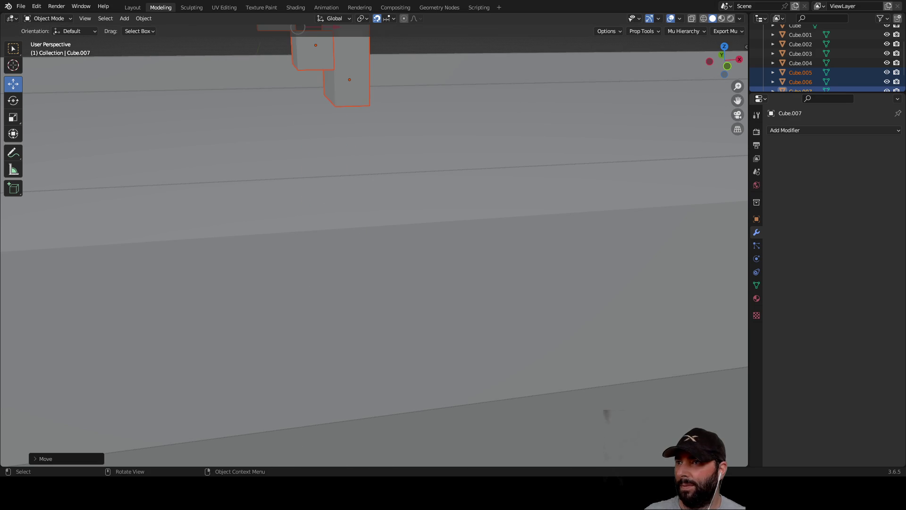
pyautogui.scroll(-10, 355, 271)
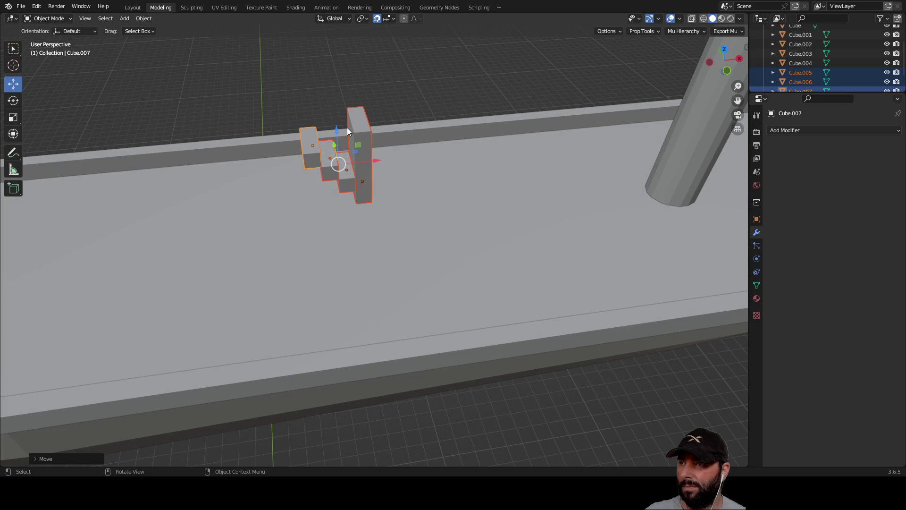
pyautogui.moveTo(339, 132); pyautogui.dragTo(336, 104)
pyautogui.scroll(4, 389, 89)
pyautogui.moveTo(389, 89)
pyautogui.mouseDown(button='middle')
pyautogui.moveTo(477, 139)
pyautogui.moveTo(496, 185)
pyautogui.mouseUp(button='middle')
# Step: Stretch the three blocks' top faces upward into tall columns in Edit Mode
pyautogui.press('Tab')
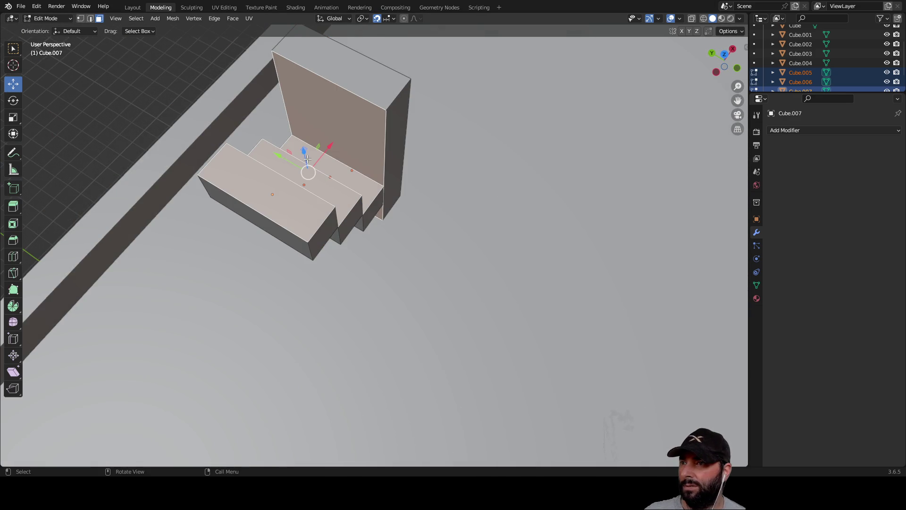
pyautogui.click(347, 179)
pyautogui.keyDown('shift'); pyautogui.click(333, 191); pyautogui.keyUp('shift')
pyautogui.keyDown('shift'); pyautogui.click(290, 209); pyautogui.keyUp('shift')
pyautogui.moveTo(312, 177)
pyautogui.mouseDown(button='middle')
pyautogui.moveTo(263, 130)
pyautogui.moveTo(330, 128)
pyautogui.mouseUp(button='middle')
pyautogui.moveTo(329, 82); pyautogui.dragTo(328, 33)
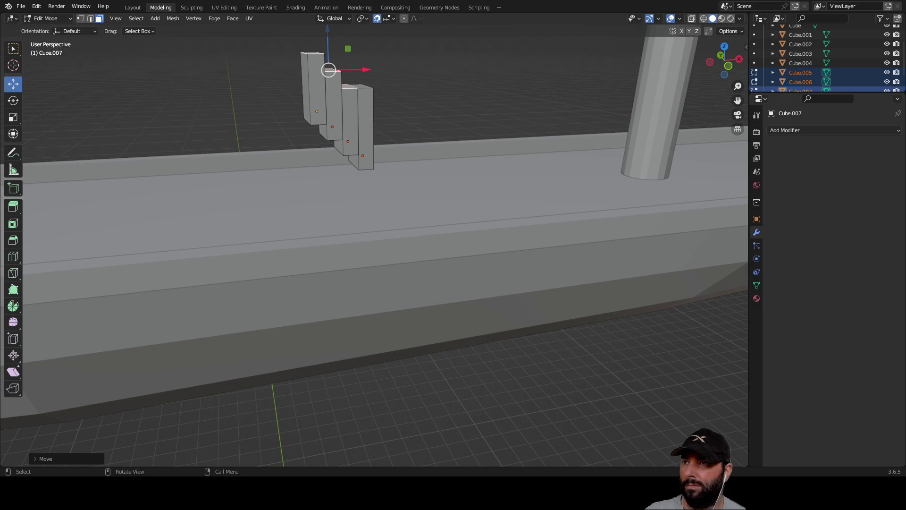
pyautogui.click(422, 122)
pyautogui.moveTo(421, 132)
pyautogui.mouseDown(button='middle')
pyautogui.moveTo(410, 95)
pyautogui.moveTo(399, 109)
pyautogui.mouseUp(button='middle')
pyautogui.press('Tab')
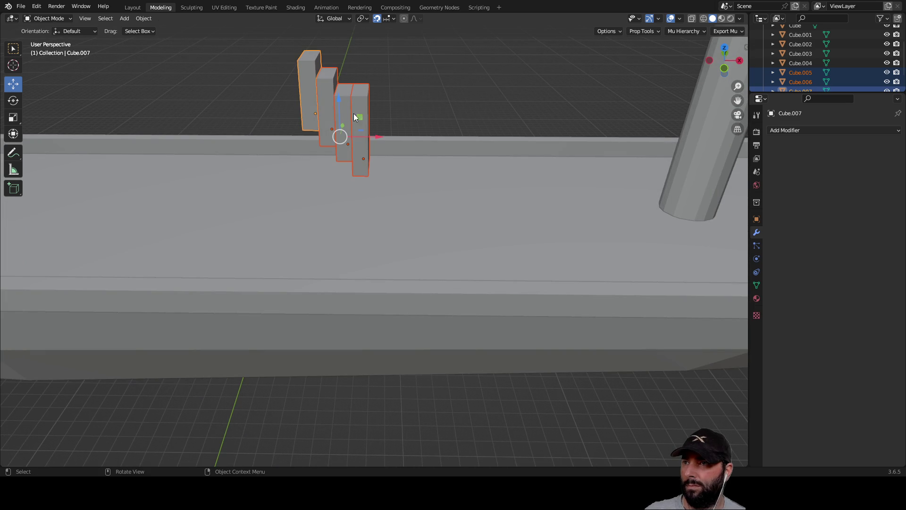
# Step: Sink the columns 4 m down along Z into the hull
pyautogui.moveTo(357, 93); pyautogui.dragTo(408, 57, button='middle')
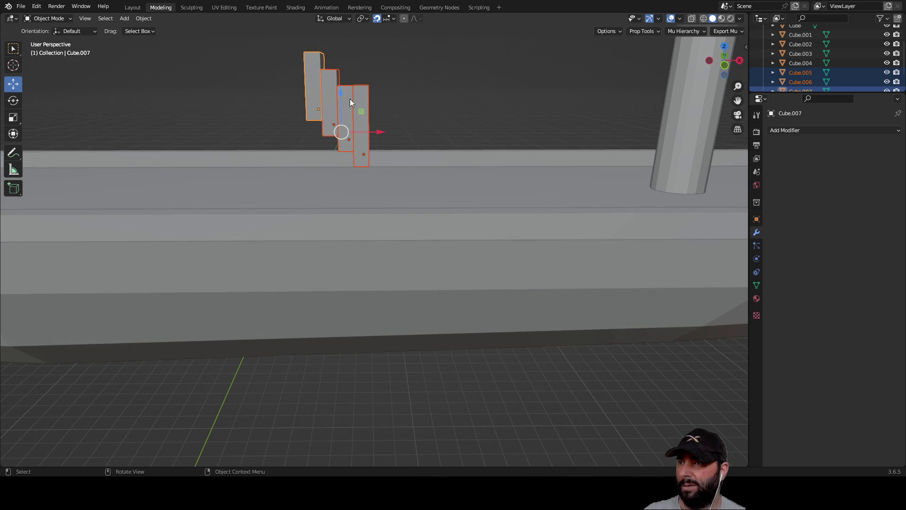
pyautogui.moveTo(341, 91); pyautogui.dragTo(347, 151)
pyautogui.moveTo(347, 151); pyautogui.dragTo(485, 149, button='middle')
pyautogui.scroll(4, 477, 151)
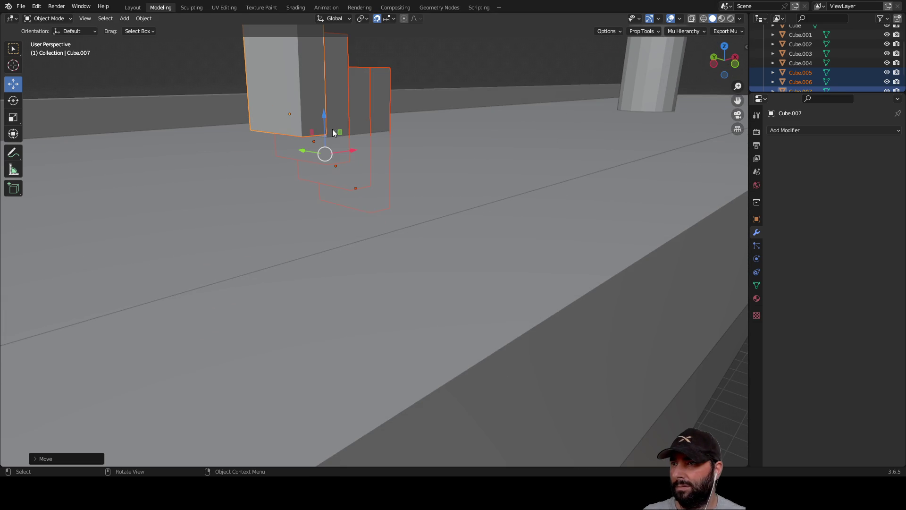
pyautogui.moveTo(323, 114); pyautogui.dragTo(324, 149)
pyautogui.moveTo(325, 149)
pyautogui.mouseDown(button='middle')
pyautogui.moveTo(360, 141)
pyautogui.moveTo(313, 101)
pyautogui.moveTo(397, 115)
pyautogui.mouseUp(button='middle')
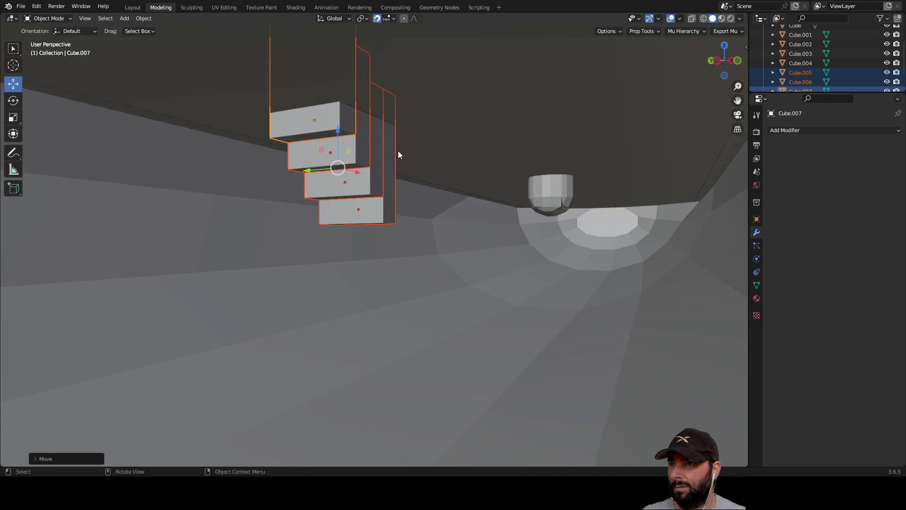
pyautogui.moveTo(398, 152); pyautogui.dragTo(351, 195, button='middle')
pyautogui.scroll(-3, 349, 191)
pyautogui.moveTo(424, 161)
pyautogui.mouseDown(button='middle')
pyautogui.moveTo(514, 177)
pyautogui.moveTo(440, 245)
pyautogui.moveTo(193, 236)
pyautogui.moveTo(367, 227)
pyautogui.moveTo(394, 251)
pyautogui.mouseUp(button='middle')
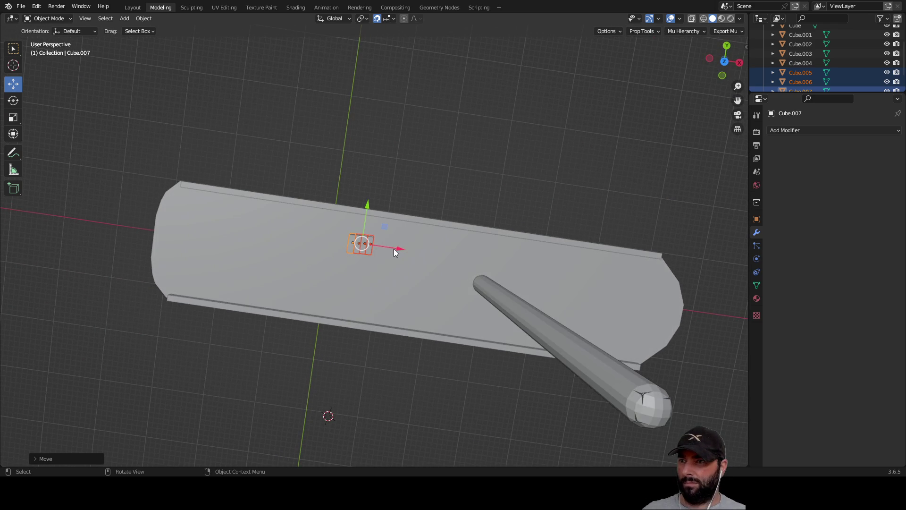
# Step: Slide the column blocks beside the back rail, left of the mast, then select the hull
pyautogui.moveTo(401, 248); pyautogui.dragTo(365, 246)
pyautogui.moveTo(331, 209); pyautogui.dragTo(353, 195)
pyautogui.moveTo(352, 194)
pyautogui.mouseDown(button='middle')
pyautogui.moveTo(390, 117)
pyautogui.moveTo(366, 184)
pyautogui.moveTo(394, 208)
pyautogui.moveTo(398, 311)
pyautogui.mouseUp(button='middle')
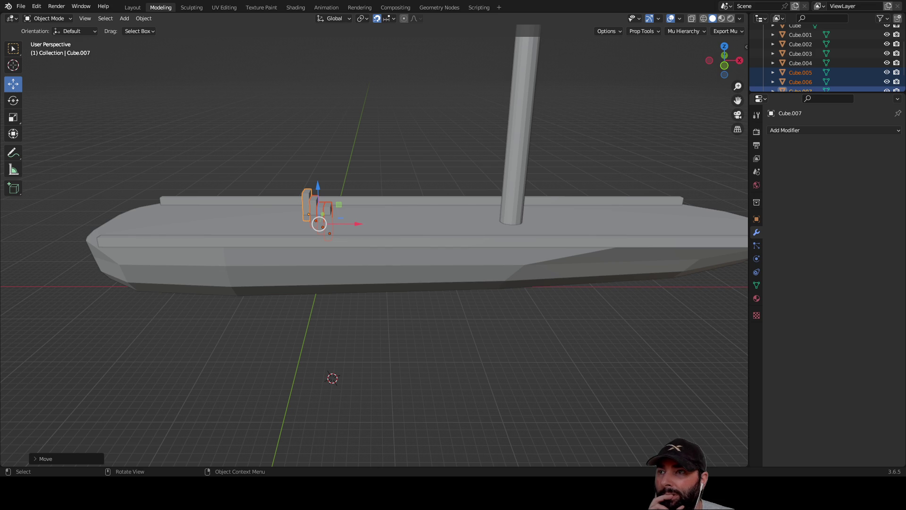
pyautogui.click(258, 228)
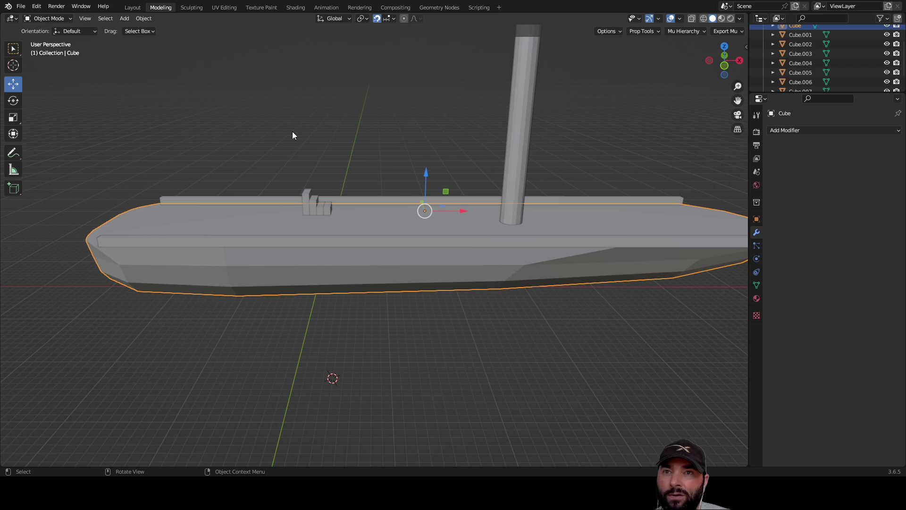
pyautogui.click(758, 118)
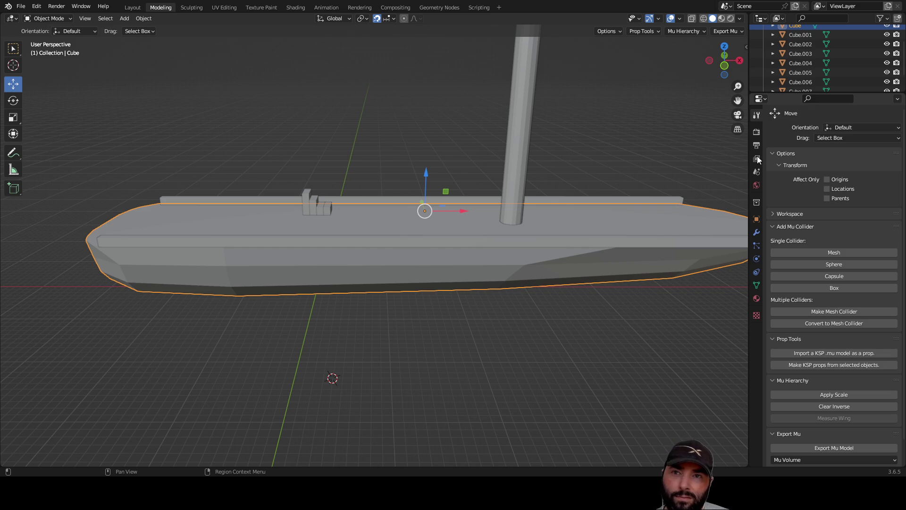
# Step: Add a Boolean modifier to the hull, keeping Difference with Object operand type
pyautogui.click(757, 232)
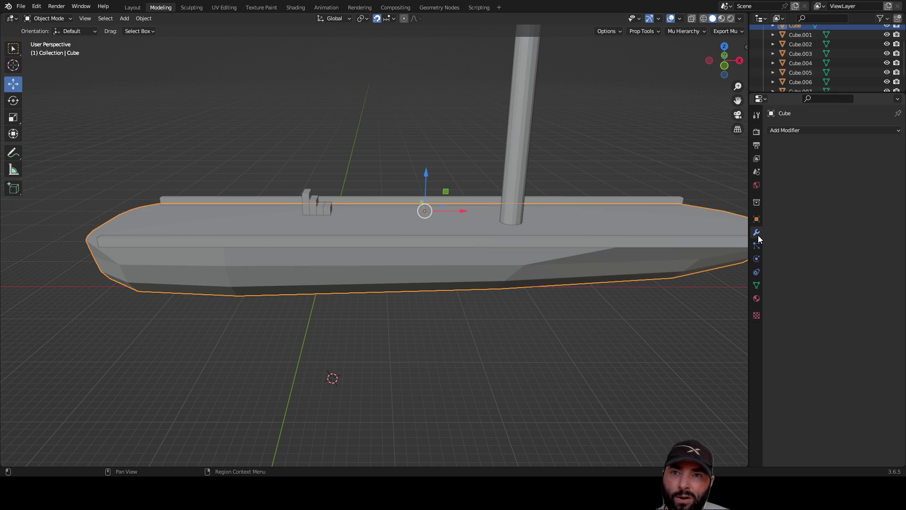
pyautogui.click(850, 130)
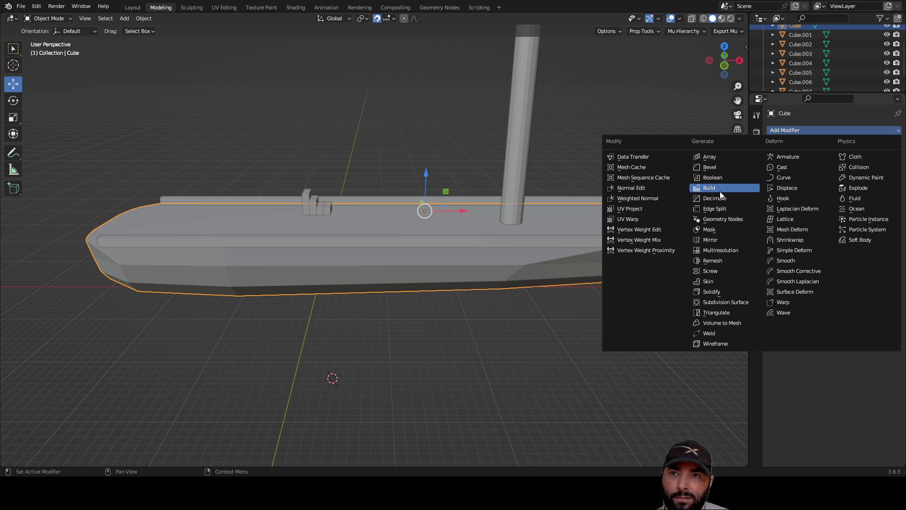
pyautogui.click(721, 178)
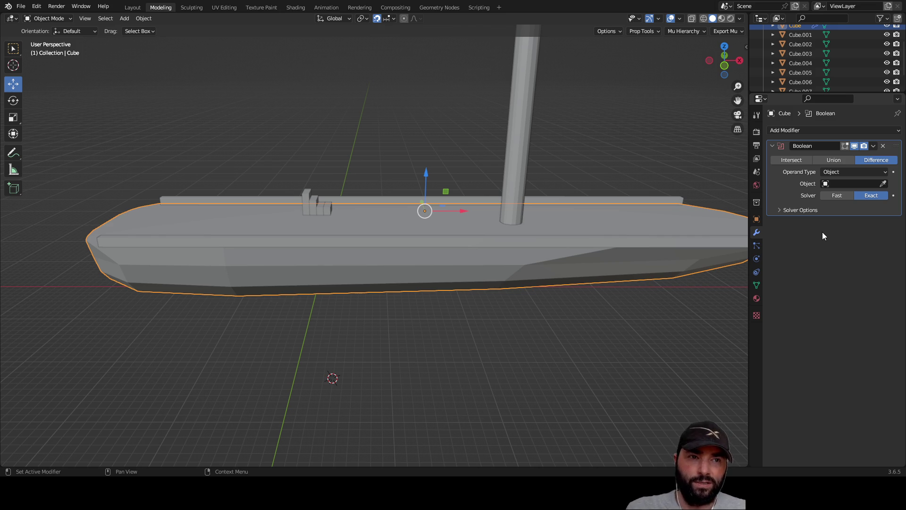
pyautogui.click(853, 172)
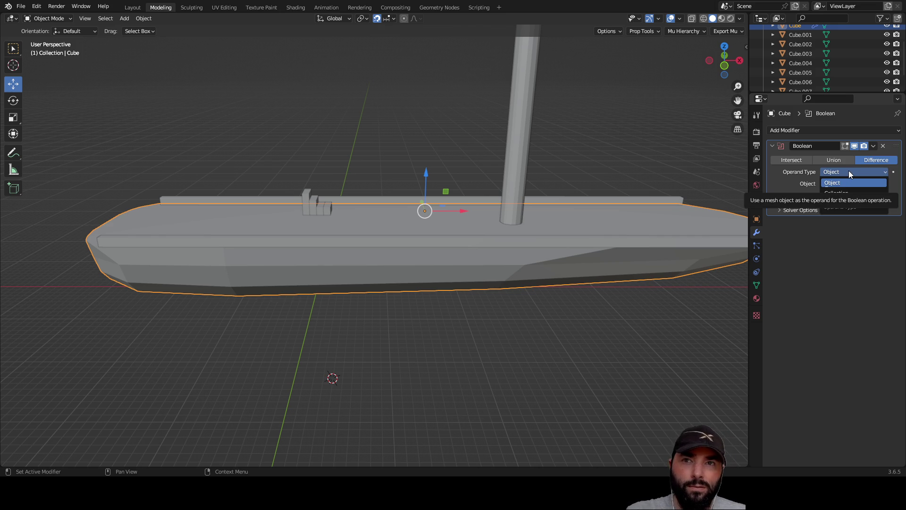
pyautogui.click(848, 171)
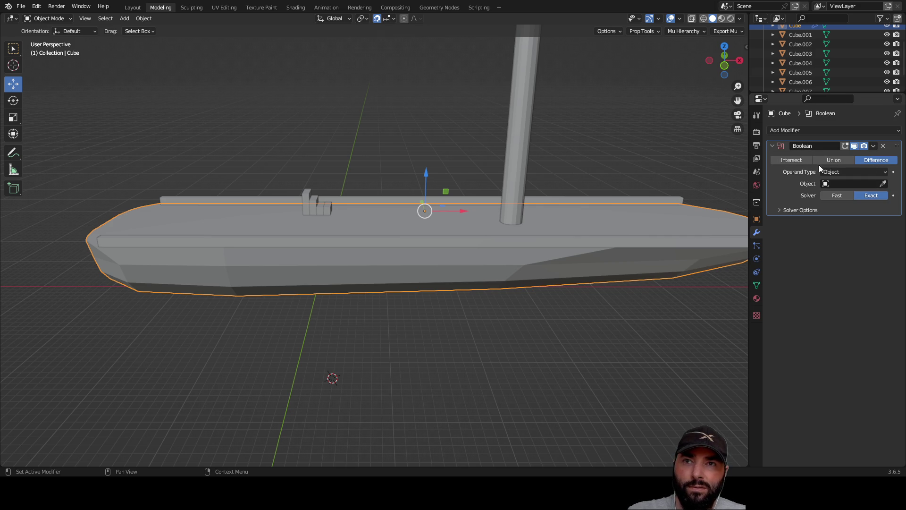
# Step: Pick Cube.007 with the eyedropper as the Boolean cutter object
pyautogui.click(883, 184)
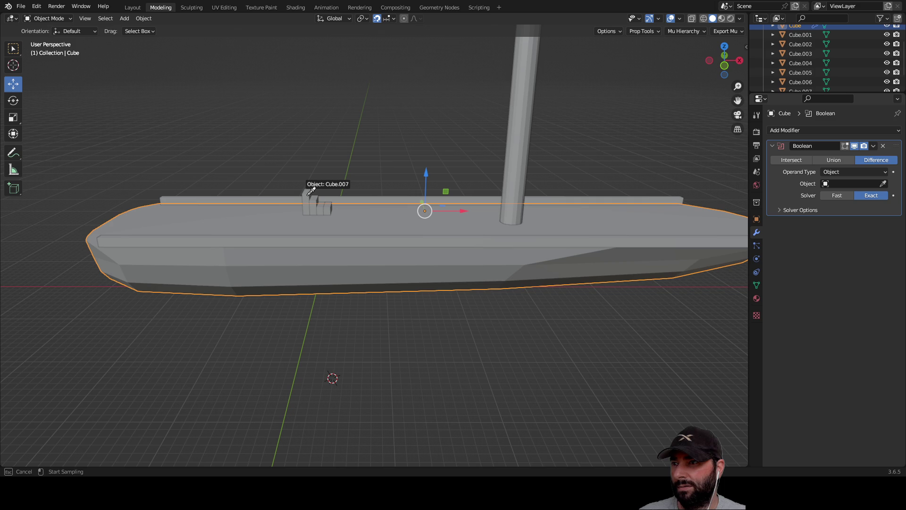
pyautogui.click(307, 193)
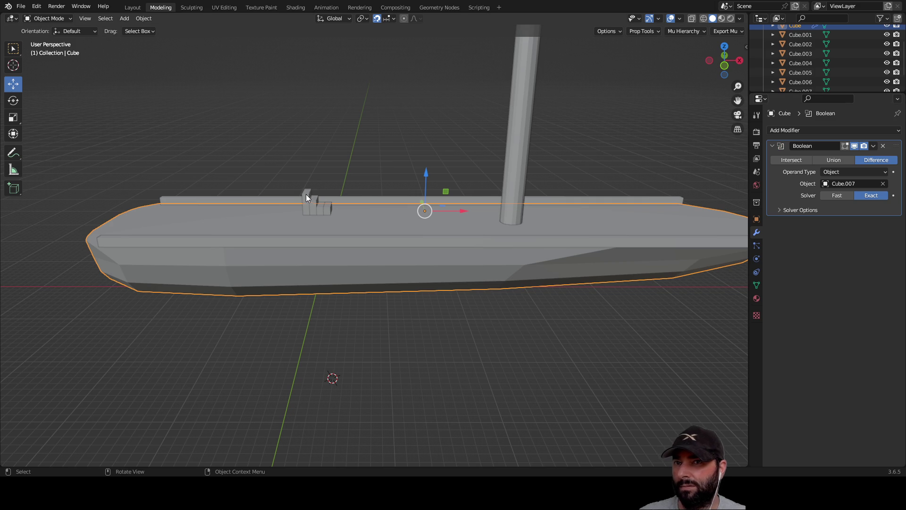
pyautogui.scroll(5, 323, 165)
pyautogui.moveTo(308, 136); pyautogui.dragTo(363, 127, button='middle')
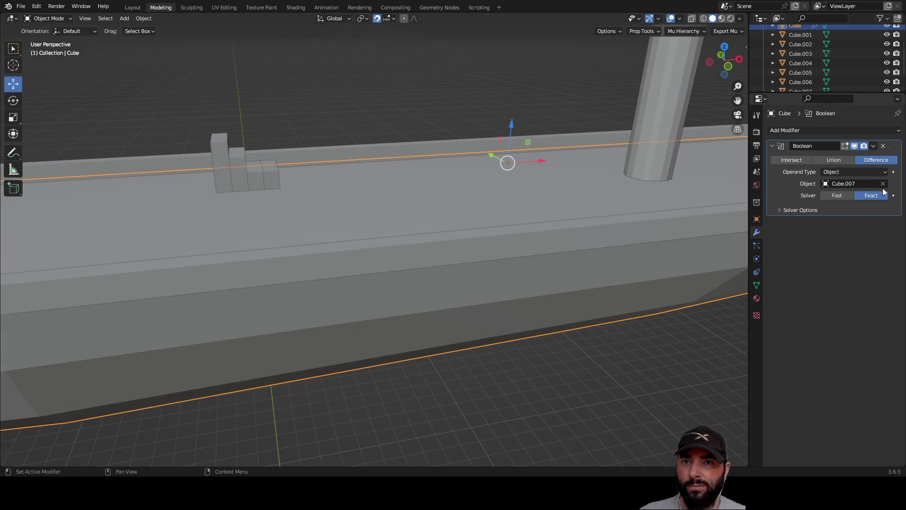
pyautogui.click(887, 185)
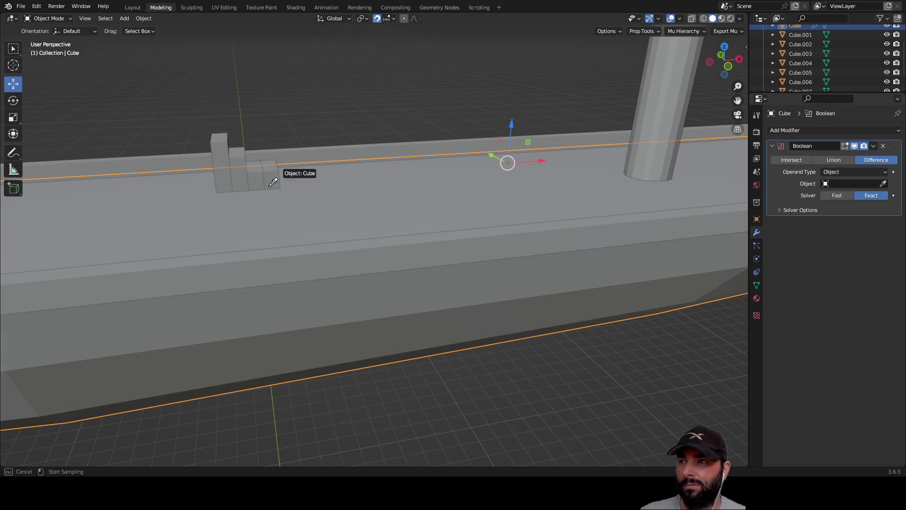
pyautogui.click(219, 153)
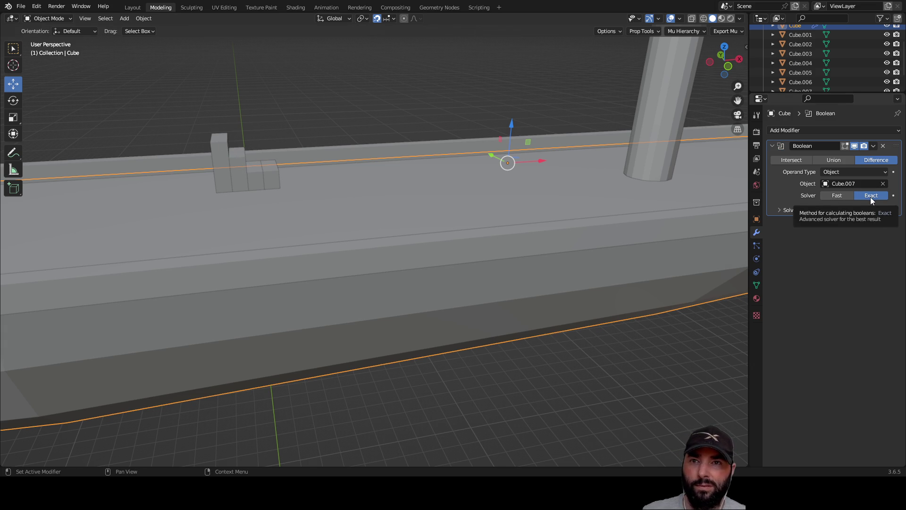
pyautogui.moveTo(229, 149)
pyautogui.mouseDown(button='middle')
pyautogui.moveTo(327, 126)
pyautogui.moveTo(279, 141)
pyautogui.mouseUp(button='middle')
# Step: Lower the cutter block Cube.007 by 0.5 m
pyautogui.click(256, 189)
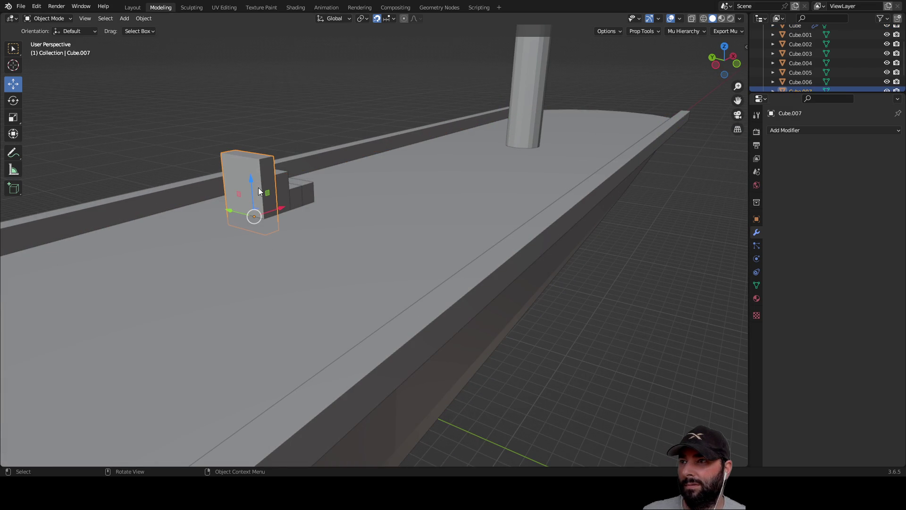
pyautogui.moveTo(250, 180)
pyautogui.mouseDown()
pyautogui.moveTo(251, 99)
pyautogui.moveTo(258, 185)
pyautogui.mouseUp()
pyautogui.scroll(10, 307, 238)
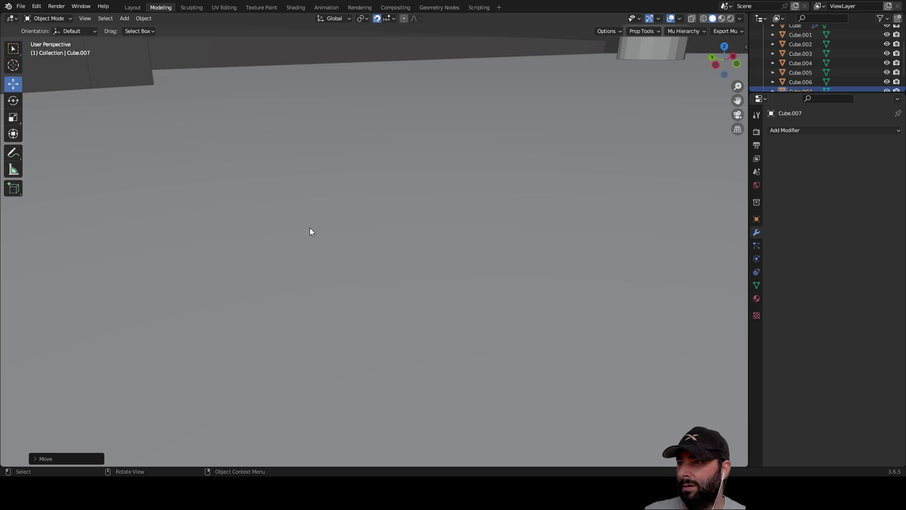
pyautogui.moveTo(310, 227)
pyautogui.mouseDown(button='middle')
pyautogui.moveTo(380, 192)
pyautogui.moveTo(355, 194)
pyautogui.mouseUp(button='middle')
pyautogui.scroll(-10, 354, 197)
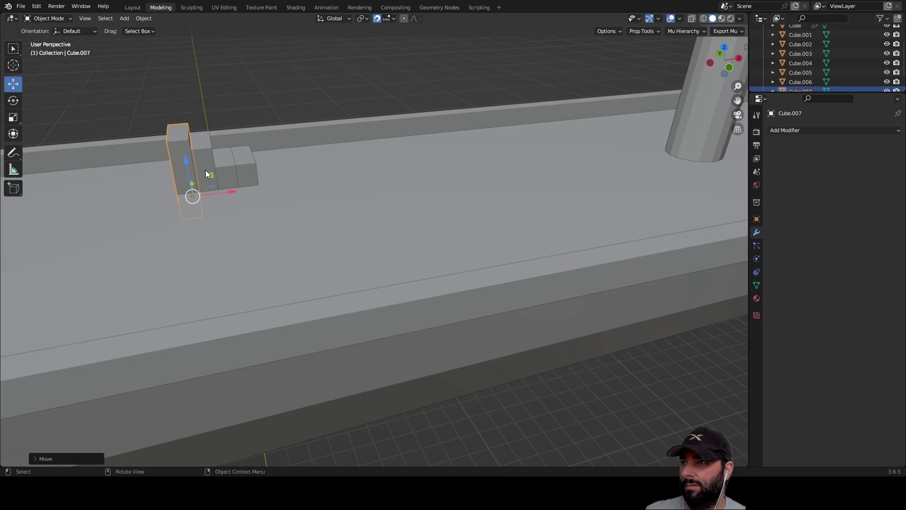
# Step: Join the four stepped blocks with Ctrl+J into one object, Cube.005, and reselect the hull
pyautogui.keyDown('shift'); pyautogui.click(201, 160); pyautogui.keyUp('shift')
pyautogui.keyDown('shift'); pyautogui.click(232, 172); pyautogui.keyUp('shift')
pyautogui.keyDown('shift'); pyautogui.click(242, 171); pyautogui.keyUp('shift')
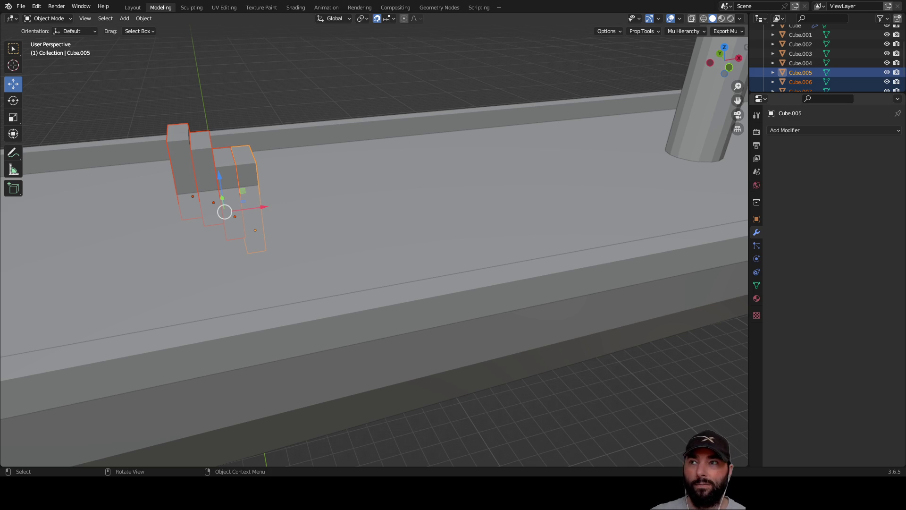
pyautogui.click(272, 102)
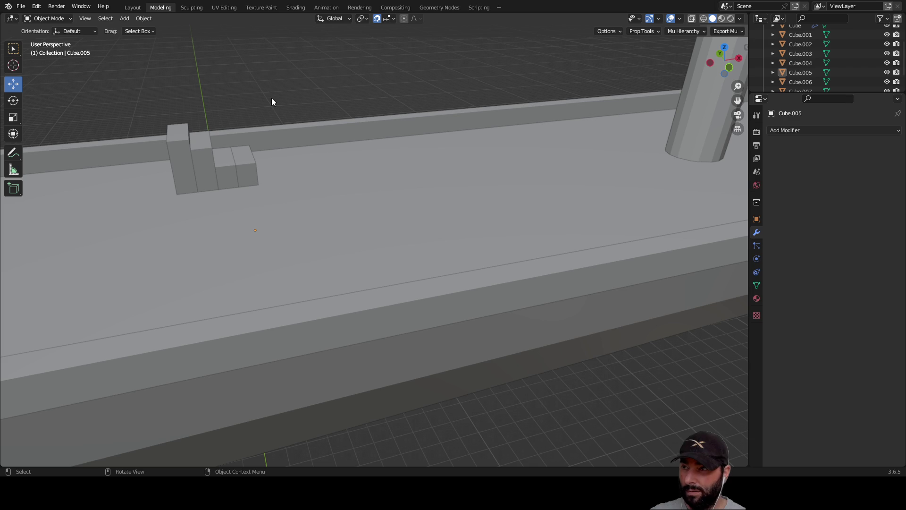
pyautogui.click(185, 150)
pyautogui.keyDown('shift'); pyautogui.click(208, 160); pyautogui.keyUp('shift')
pyautogui.keyDown('shift'); pyautogui.click(230, 165); pyautogui.keyUp('shift')
pyautogui.keyDown('shift'); pyautogui.click(253, 169); pyautogui.keyUp('shift')
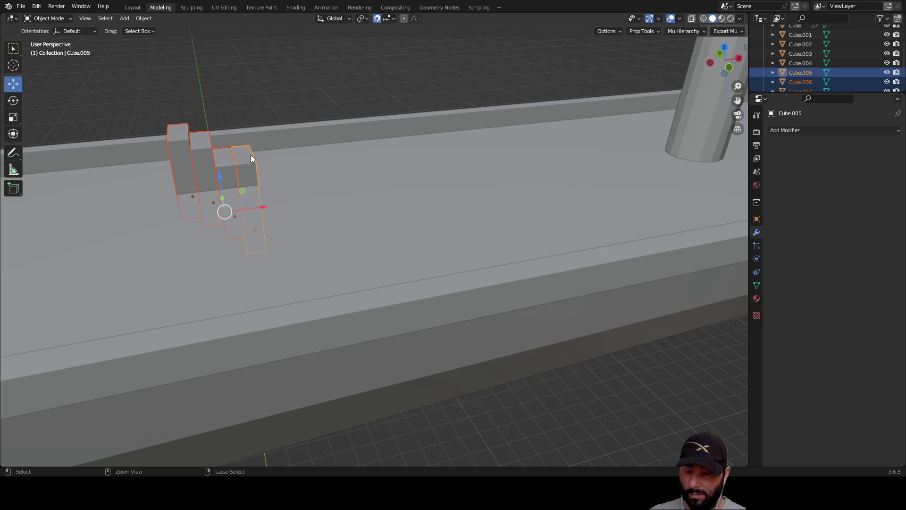
pyautogui.hotkey('ctrl', 'j')
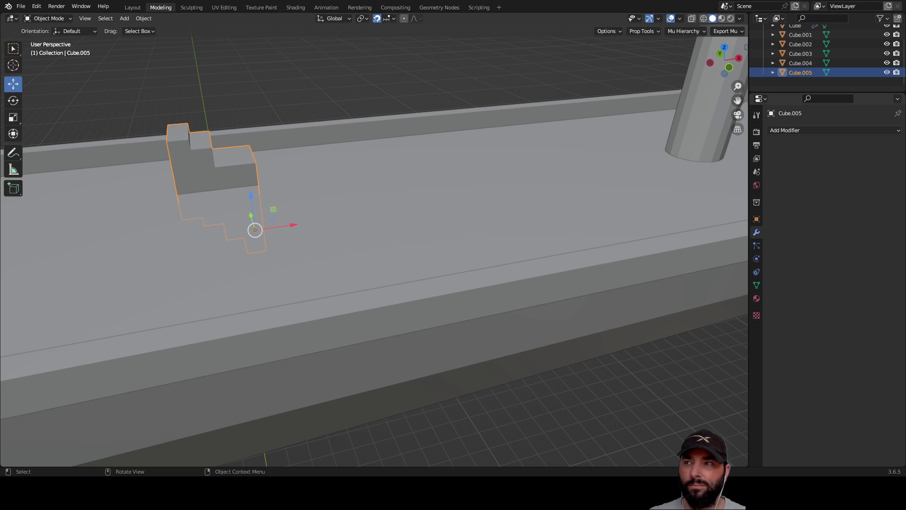
pyautogui.click(388, 202)
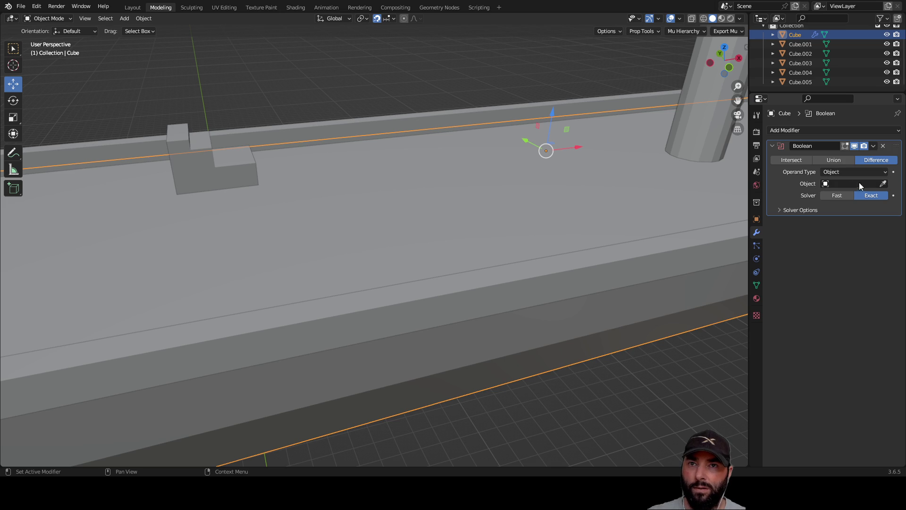
# Step: Repeatedly set Cube.005 as the hull's Boolean cutter, undoing each attempt
pyautogui.click(884, 188)
pyautogui.click(178, 150)
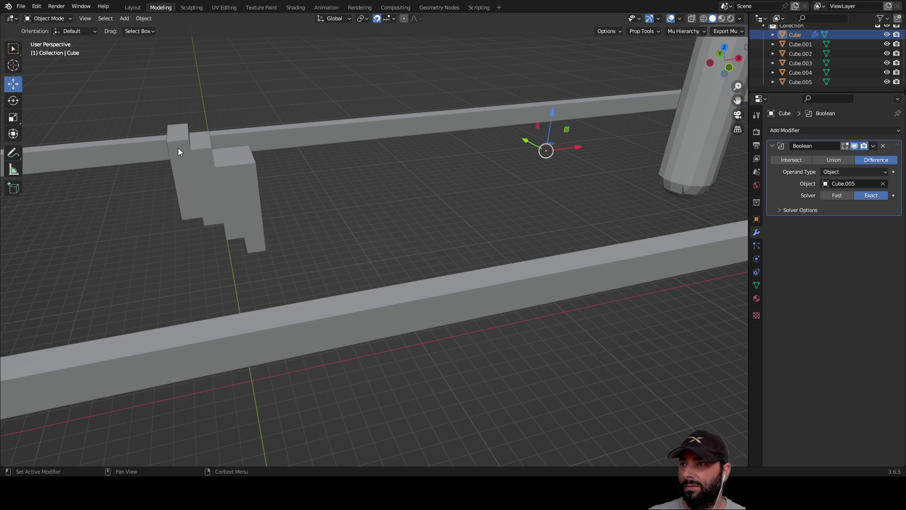
pyautogui.scroll(-5, 177, 148)
pyautogui.moveTo(177, 148)
pyautogui.mouseDown(button='middle')
pyautogui.moveTo(390, 176)
pyautogui.moveTo(456, 212)
pyautogui.moveTo(568, 192)
pyautogui.moveTo(439, 197)
pyautogui.mouseUp(button='middle')
pyautogui.hotkey('ctrl', 'z')
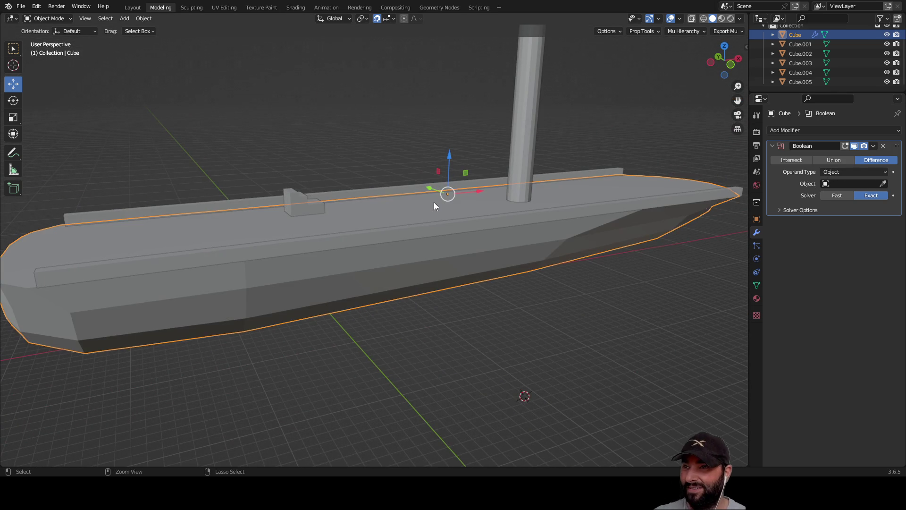
pyautogui.click(882, 183)
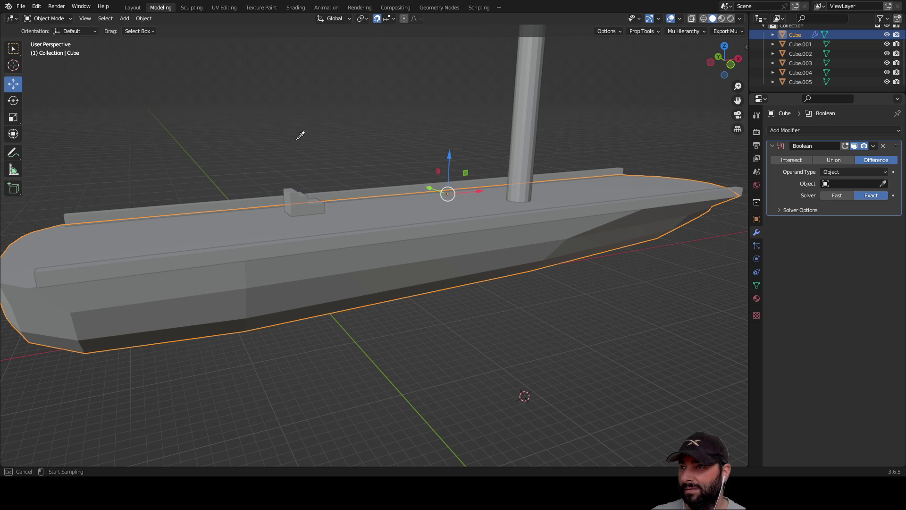
pyautogui.click(291, 191)
pyautogui.moveTo(291, 129); pyautogui.dragTo(306, 160, button='middle')
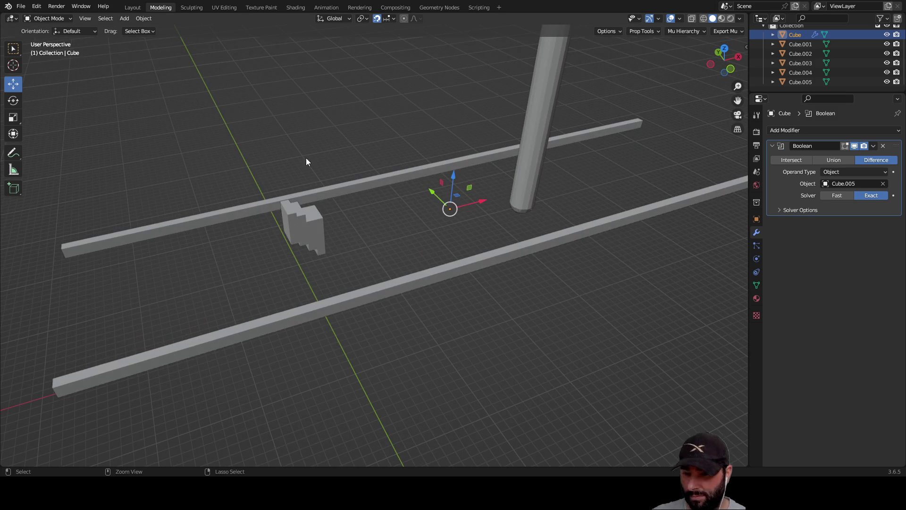
pyautogui.hotkey('ctrl', 'z')
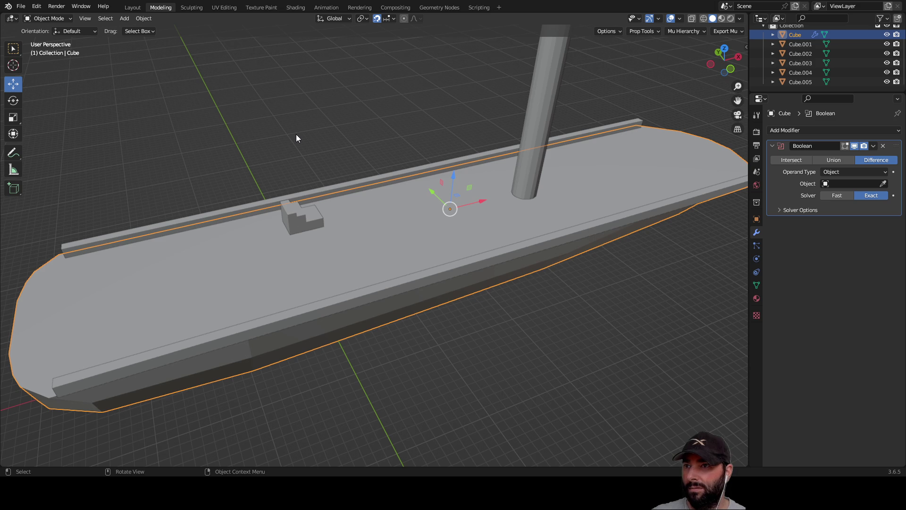
pyautogui.click(531, 423)
pyautogui.click(884, 184)
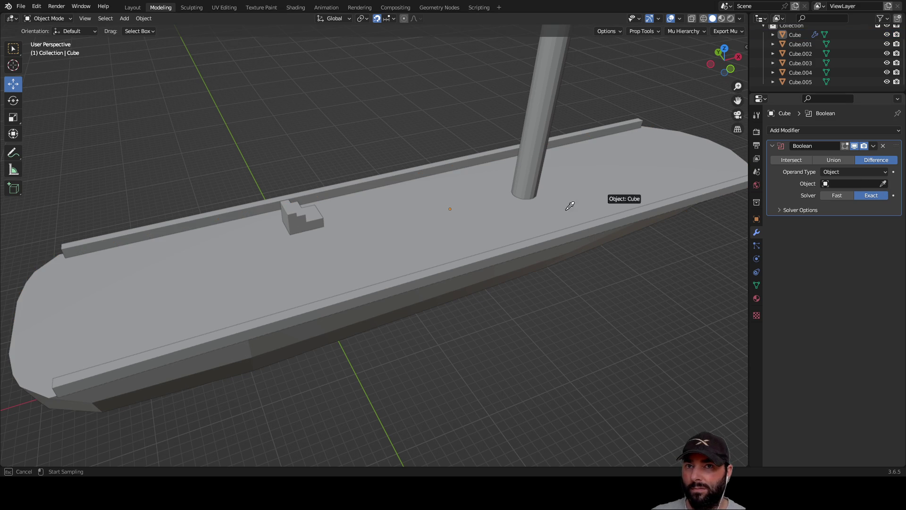
pyautogui.click(292, 211)
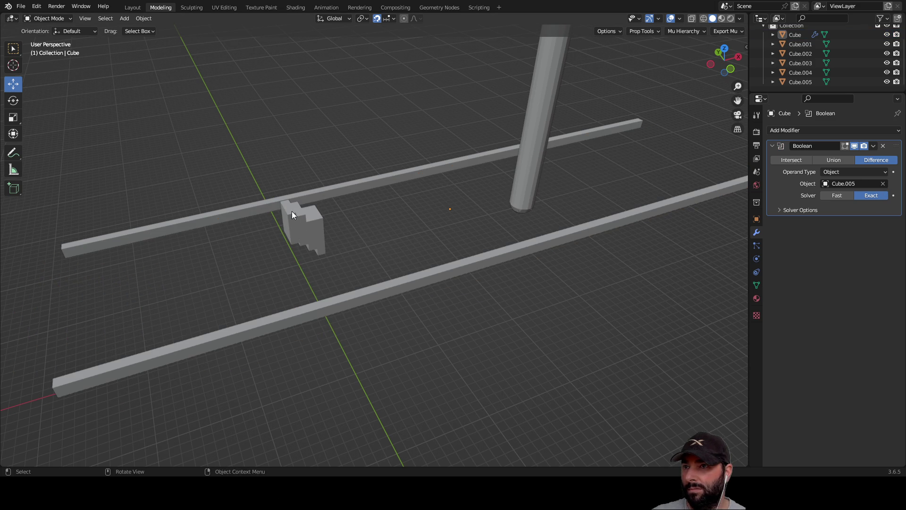
pyautogui.hotkey('ctrl', 'z')
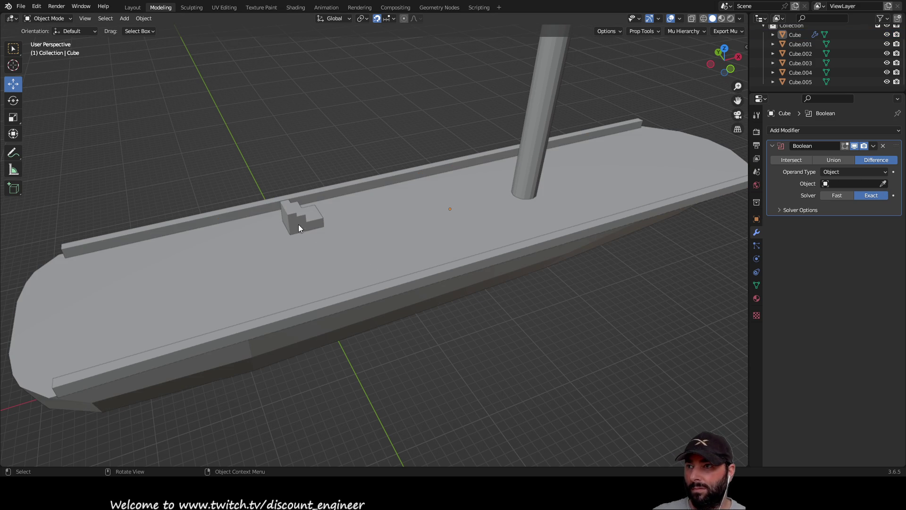
# Step: Set Cube.005 as the hull's Boolean cutter, trying Fast but leaving the Exact solver
pyautogui.click(297, 220)
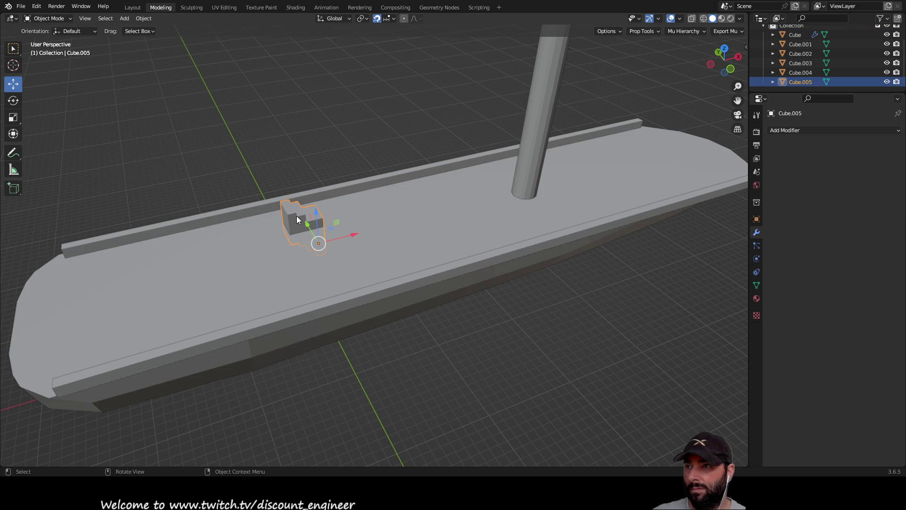
pyautogui.click(431, 210)
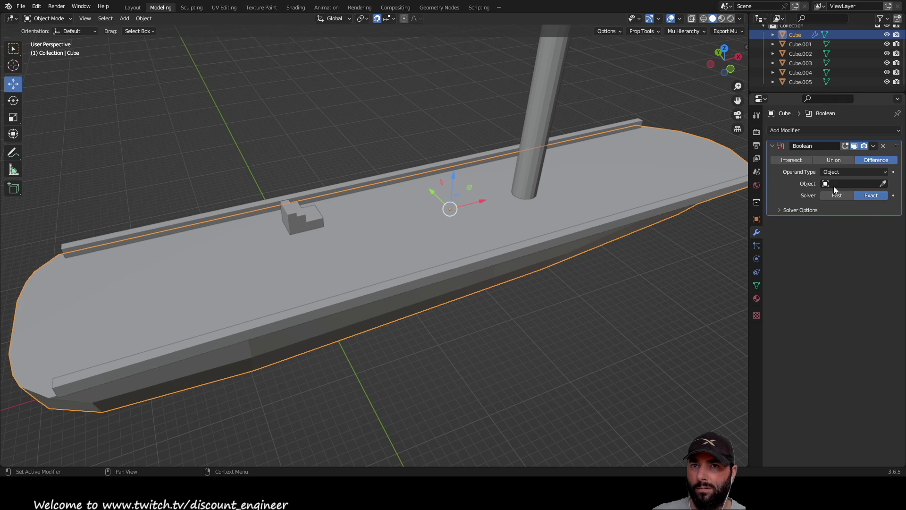
pyautogui.click(882, 184)
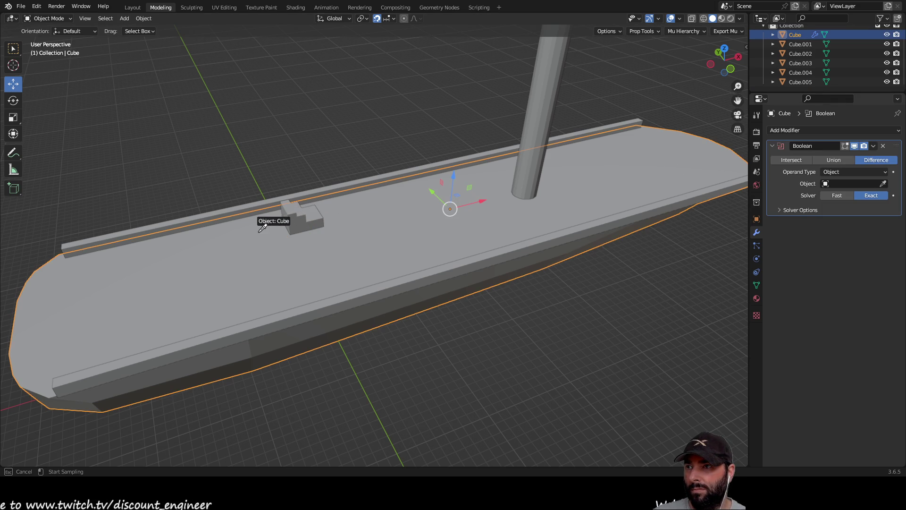
pyautogui.click(299, 217)
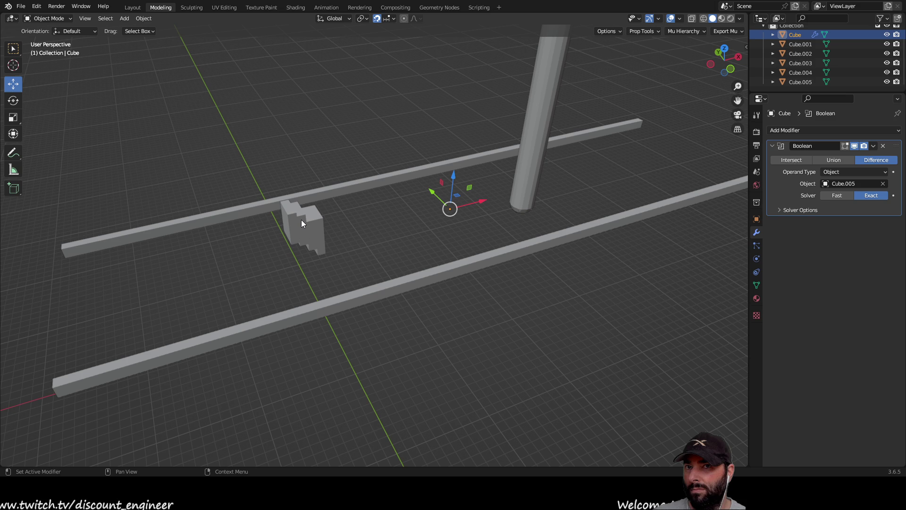
pyautogui.click(831, 194)
pyautogui.click(869, 197)
pyautogui.click(840, 197)
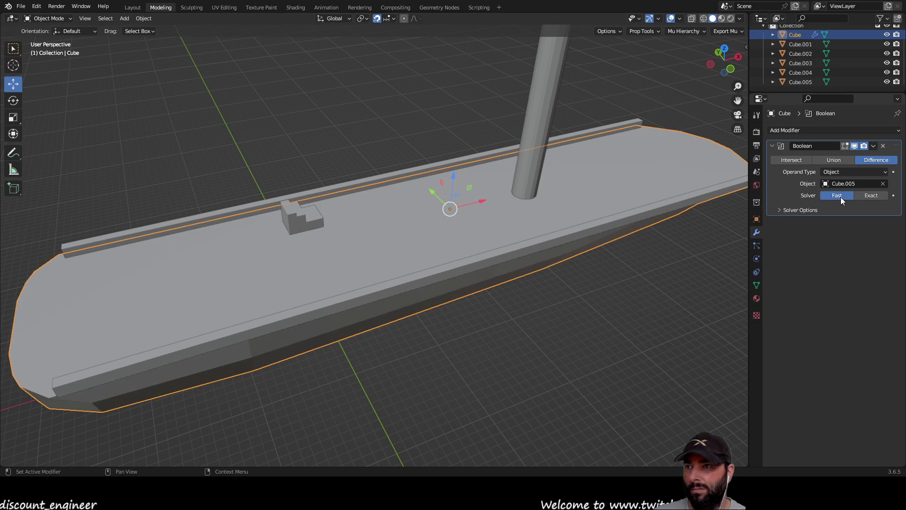
pyautogui.click(870, 197)
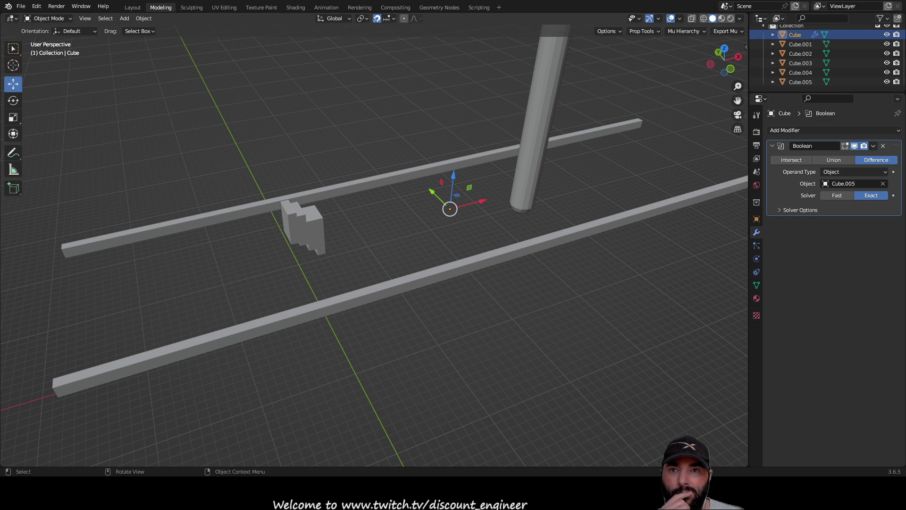
# Step: Clear Cube.005 from the hull Boolean's Object field so the uncut hull shows
pyautogui.click(779, 210)
pyautogui.click(777, 211)
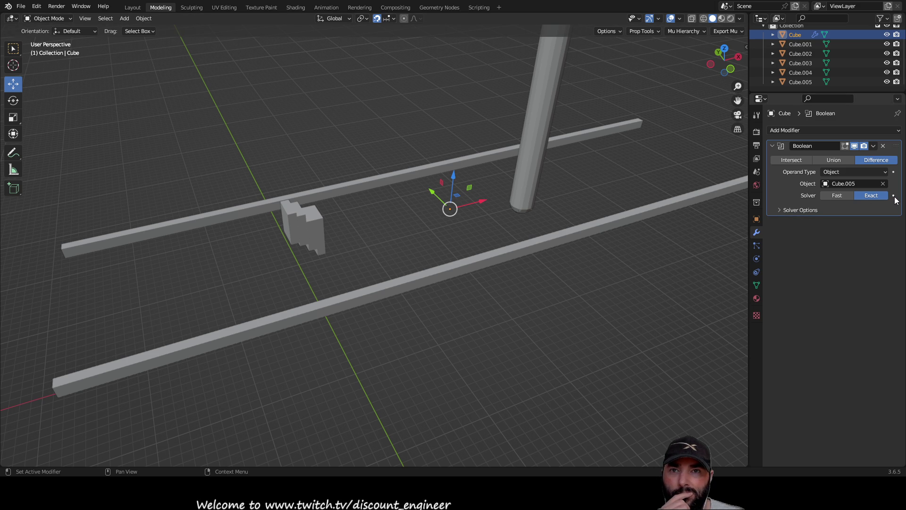
pyautogui.click(882, 184)
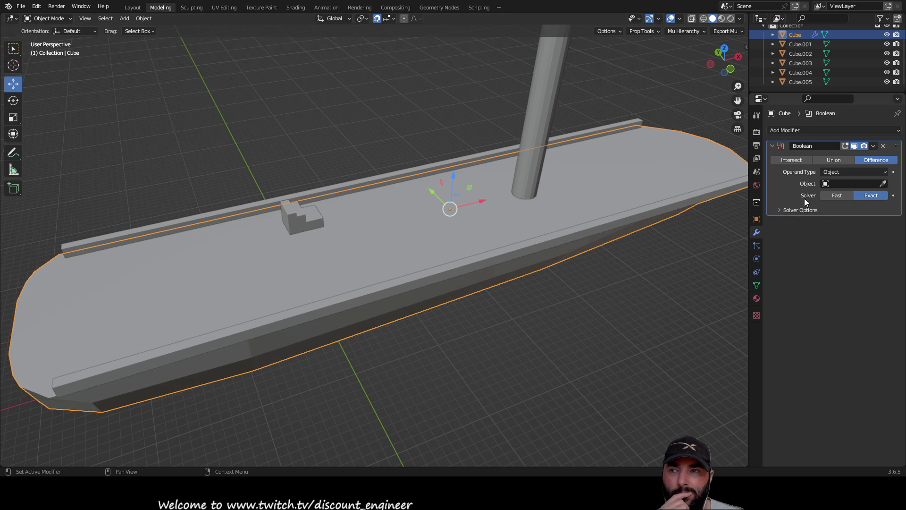
pyautogui.moveTo(578, 366)
pyautogui.mouseDown(button='middle')
pyautogui.moveTo(574, 299)
pyautogui.moveTo(578, 313)
pyautogui.moveTo(551, 346)
pyautogui.moveTo(467, 345)
pyautogui.moveTo(513, 339)
pyautogui.moveTo(536, 356)
pyautogui.moveTo(543, 349)
pyautogui.mouseUp(button='middle')
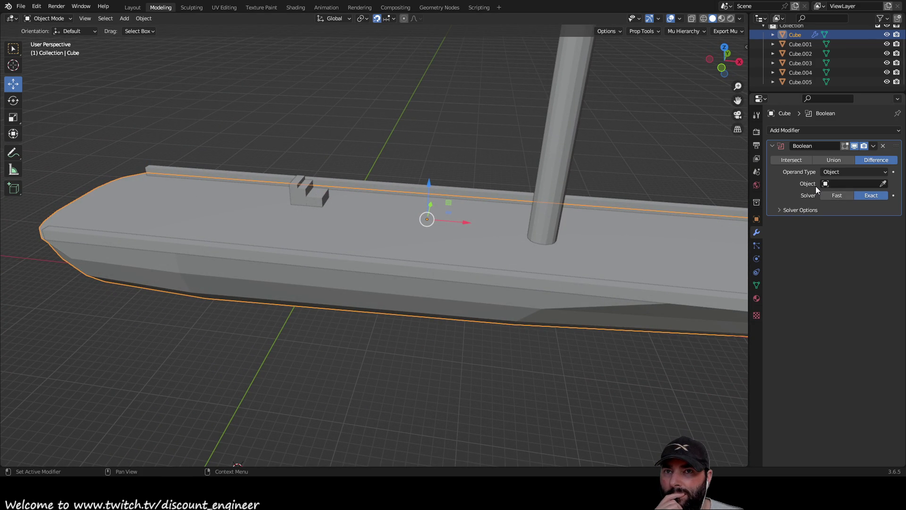
# Step: Keep Operand Type on Object and the solver on Exact, then put the hull into Edit Mode
pyautogui.click(843, 172)
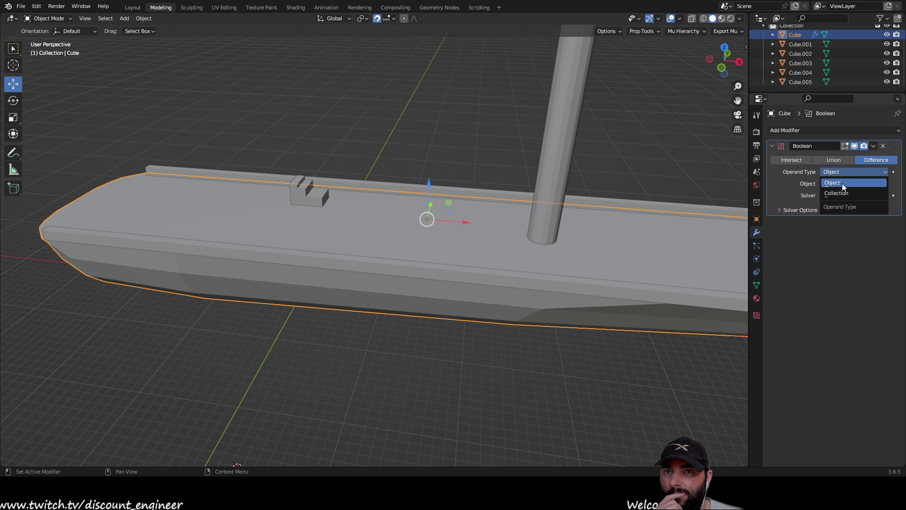
pyautogui.click(842, 179)
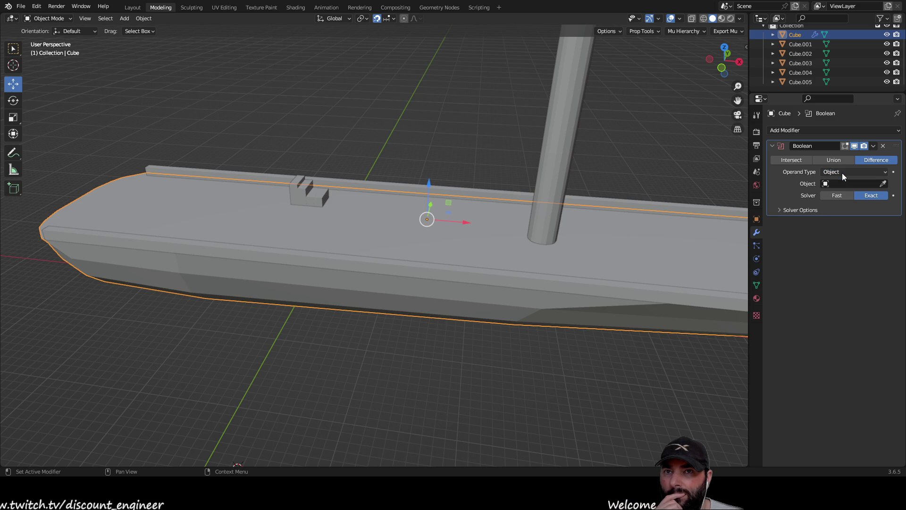
pyautogui.click(831, 196)
pyautogui.click(871, 195)
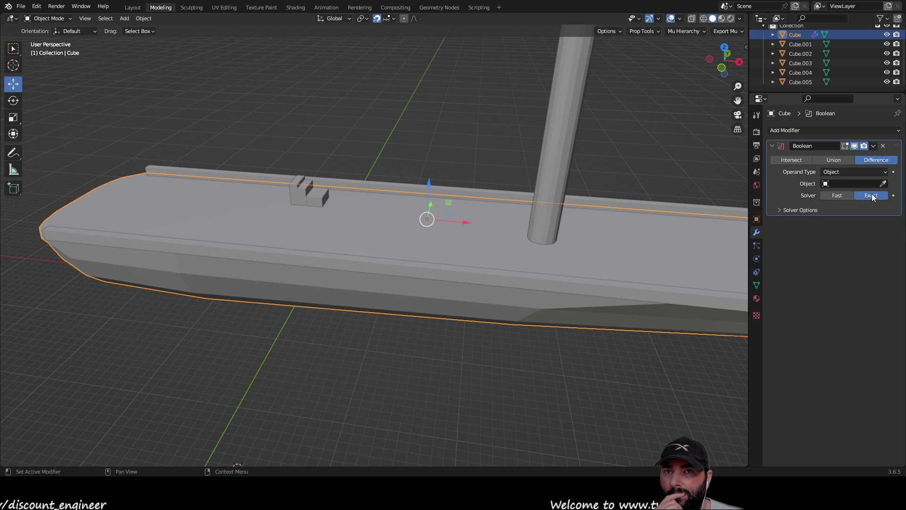
pyautogui.click(420, 125)
pyautogui.moveTo(253, 103)
pyautogui.mouseDown(button='middle')
pyautogui.moveTo(253, 93)
pyautogui.moveTo(247, 101)
pyautogui.mouseUp(button='middle')
pyautogui.press('Tab')
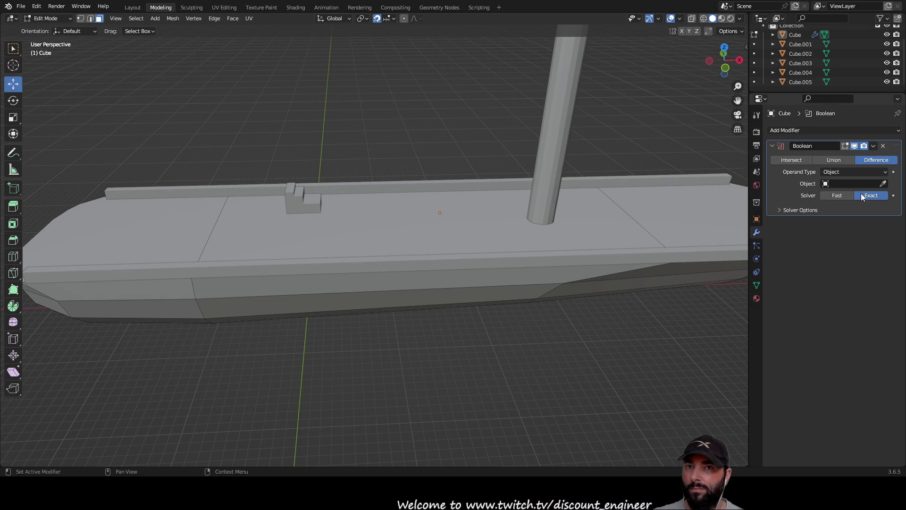
pyautogui.click(883, 183)
pyautogui.click(292, 192)
pyautogui.scroll(8, 290, 195)
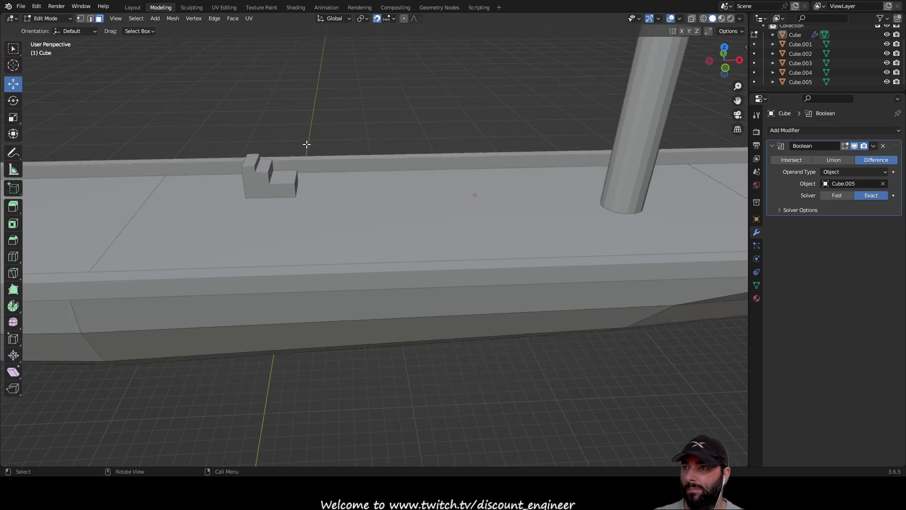
pyautogui.moveTo(297, 197); pyautogui.dragTo(450, 196, button='middle')
pyautogui.moveTo(473, 193)
pyautogui.mouseDown(button='middle')
pyautogui.moveTo(417, 205)
pyautogui.moveTo(465, 208)
pyautogui.moveTo(430, 217)
pyautogui.moveTo(585, 197)
pyautogui.moveTo(651, 227)
pyautogui.mouseUp(button='middle')
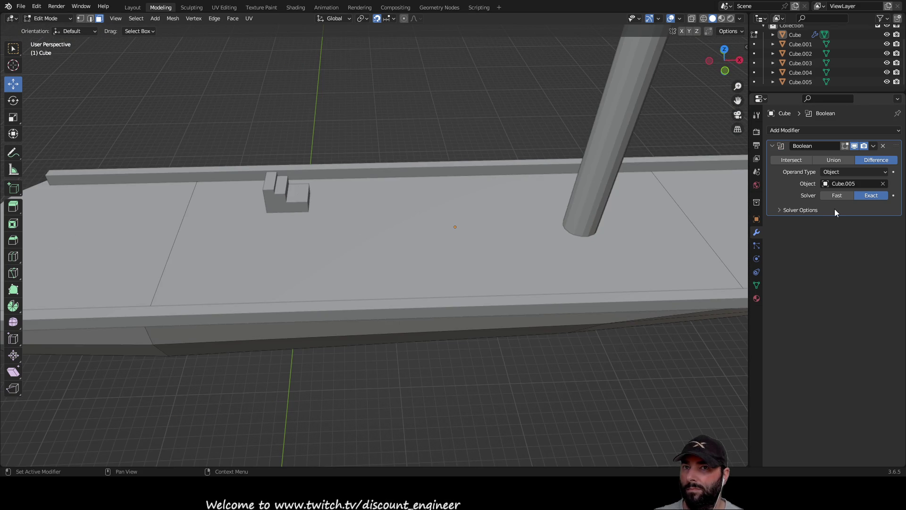
pyautogui.moveTo(362, 153)
pyautogui.mouseDown(button='middle')
pyautogui.moveTo(437, 104)
pyautogui.moveTo(443, 134)
pyautogui.mouseUp(button='middle')
pyautogui.press('Tab')
pyautogui.moveTo(271, 244)
pyautogui.mouseDown(button='middle')
pyautogui.moveTo(454, 195)
pyautogui.moveTo(448, 147)
pyautogui.moveTo(421, 203)
pyautogui.moveTo(257, 244)
pyautogui.moveTo(205, 242)
pyautogui.mouseUp(button='middle')
pyautogui.press('Tab')
pyautogui.moveTo(390, 144)
pyautogui.mouseDown(button='middle')
pyautogui.moveTo(382, 158)
pyautogui.moveTo(296, 192)
pyautogui.moveTo(326, 95)
pyautogui.moveTo(340, 87)
pyautogui.moveTo(331, 105)
pyautogui.mouseUp(button='middle')
pyautogui.click(297, 192)
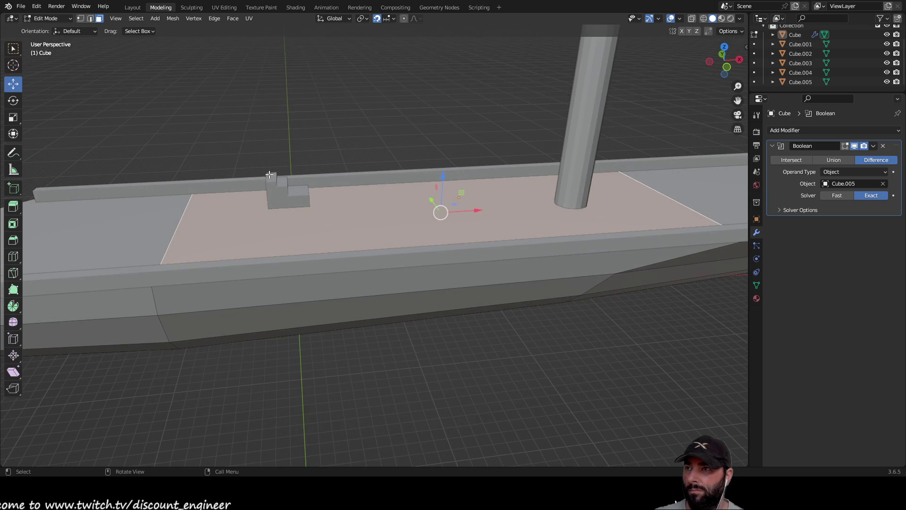
pyautogui.click(275, 182)
pyautogui.moveTo(274, 182)
pyautogui.mouseDown(button='middle')
pyautogui.moveTo(263, 140)
pyautogui.moveTo(263, 199)
pyautogui.mouseUp(button='middle')
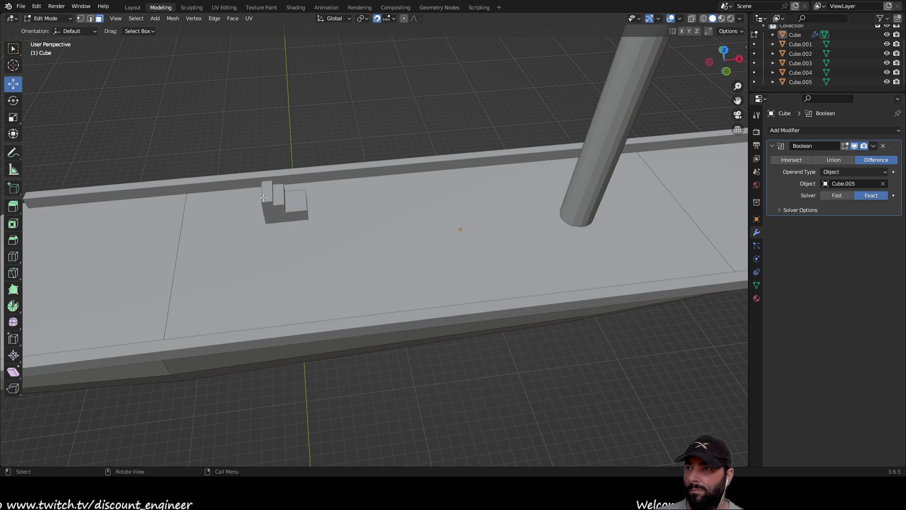
pyautogui.click(263, 198)
pyautogui.click(804, 82)
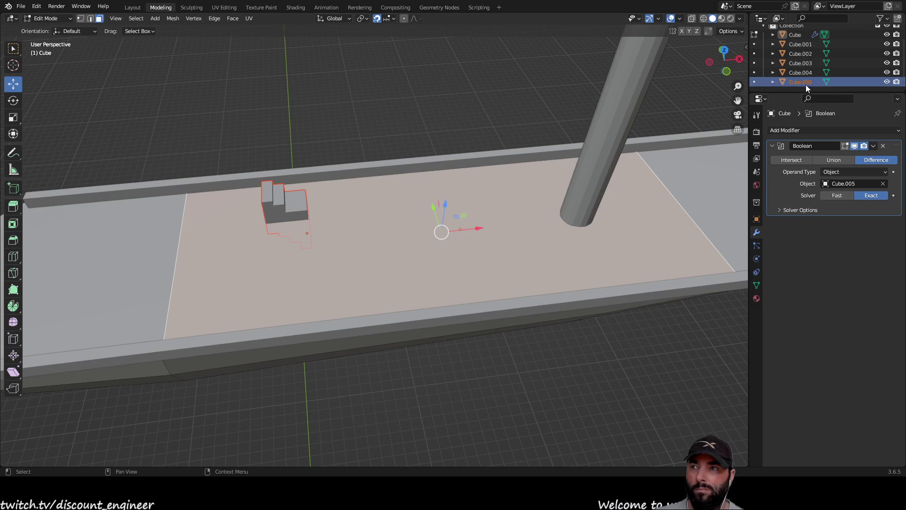
pyautogui.click(365, 116)
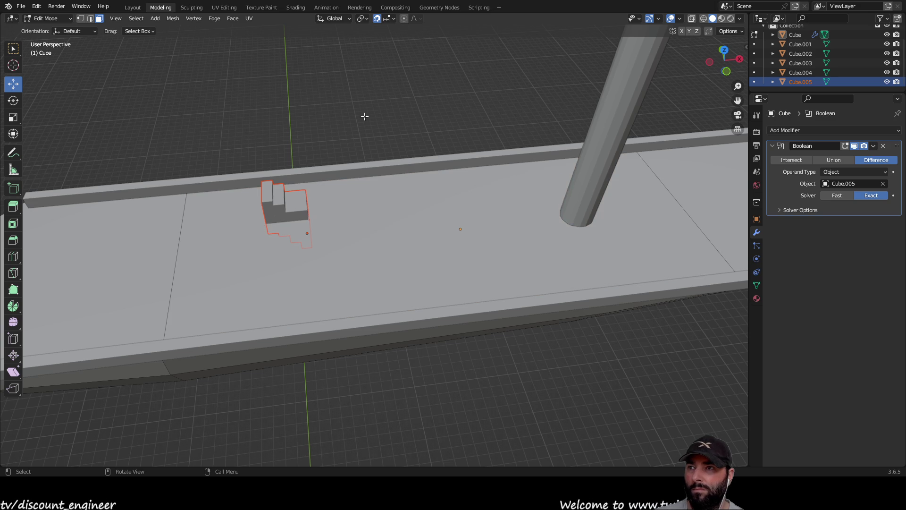
pyautogui.moveTo(286, 196)
pyautogui.mouseDown(button='middle')
pyautogui.moveTo(283, 129)
pyautogui.moveTo(271, 145)
pyautogui.mouseUp(button='middle')
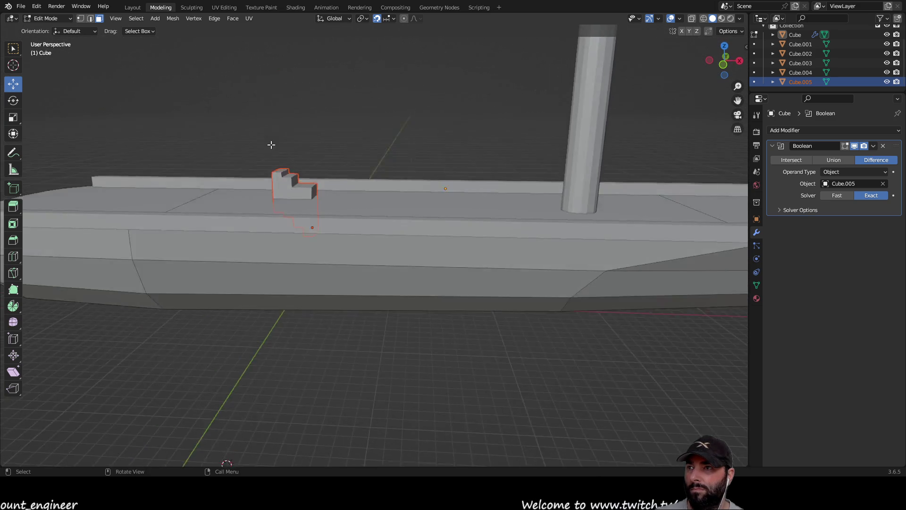
pyautogui.scroll(-5, 312, 154)
pyautogui.scroll(6, 327, 162)
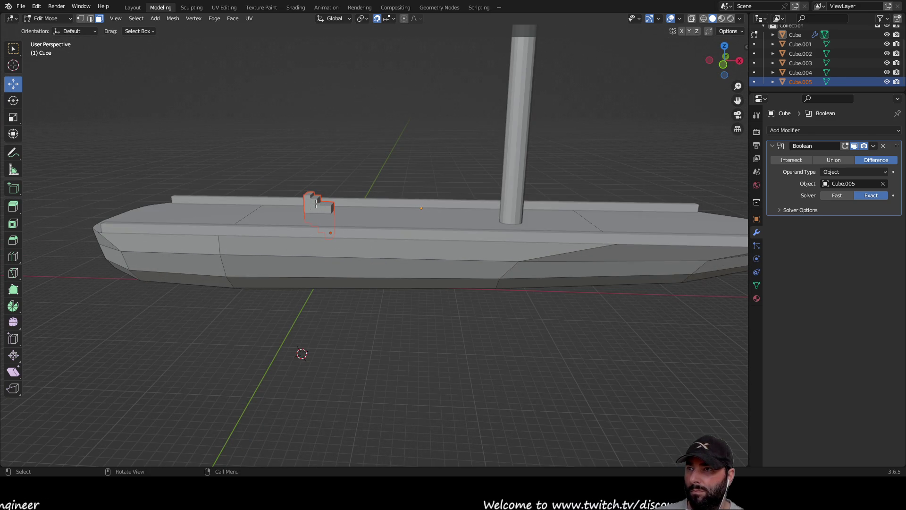
pyautogui.moveTo(345, 143); pyautogui.dragTo(355, 161, button='middle')
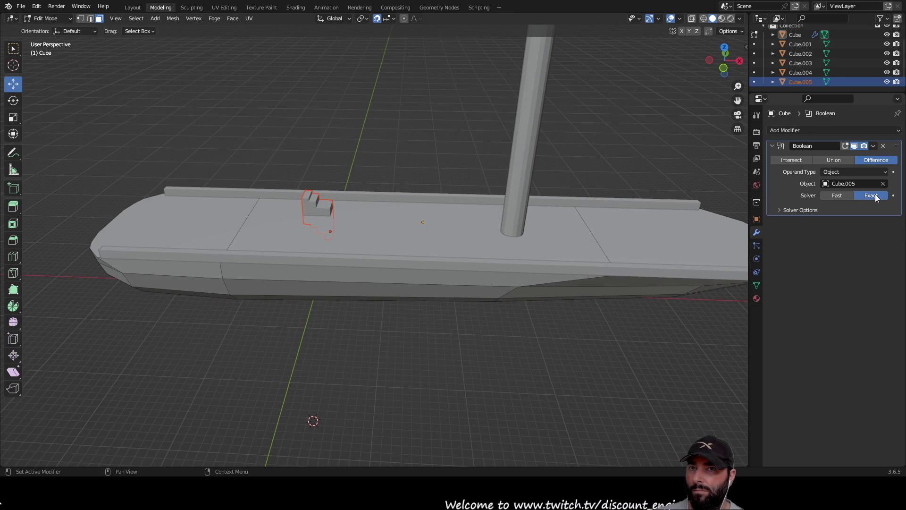
pyautogui.moveTo(358, 141)
pyautogui.mouseDown(button='middle')
pyautogui.moveTo(362, 125)
pyautogui.moveTo(852, 234)
pyautogui.mouseUp(button='middle')
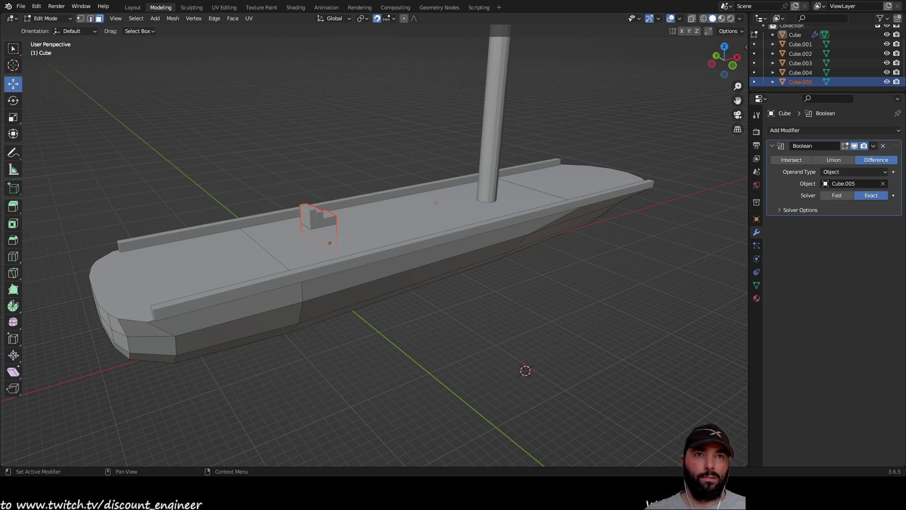
pyautogui.moveTo(491, 368); pyautogui.dragTo(457, 333, button='middle')
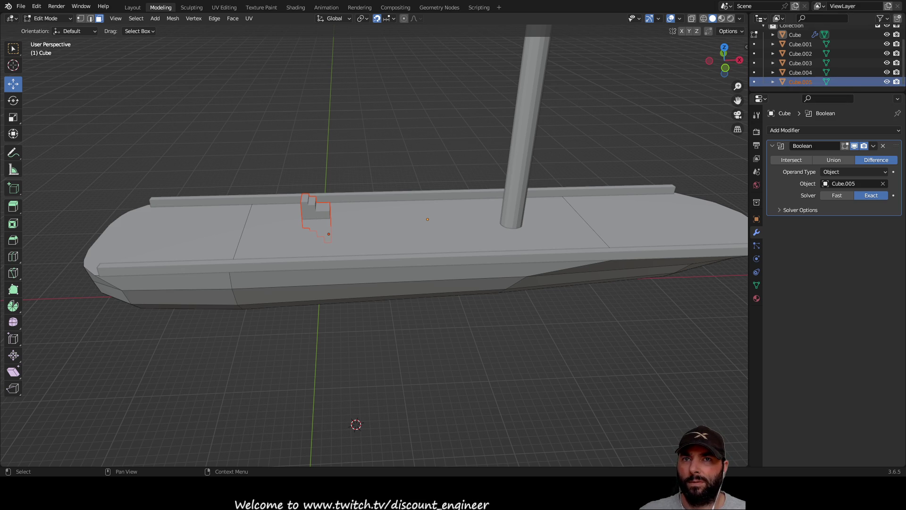
pyautogui.click(886, 82)
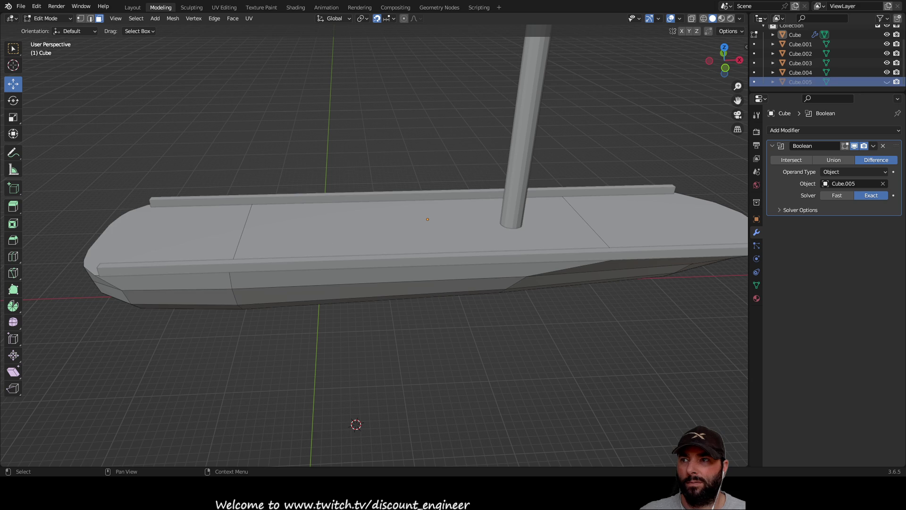
# Step: Hide Cube.005, delete the hull's Boolean modifier, and switch back to Object Mode
pyautogui.click(887, 82)
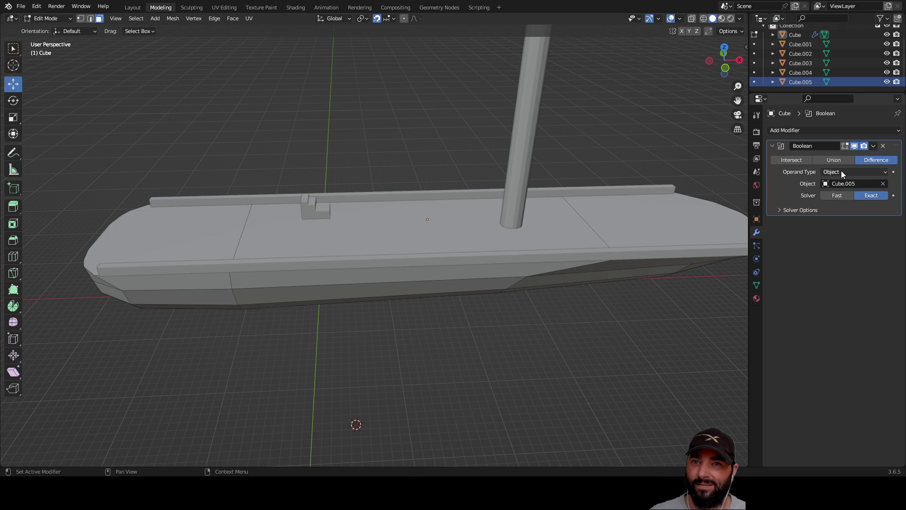
pyautogui.click(884, 146)
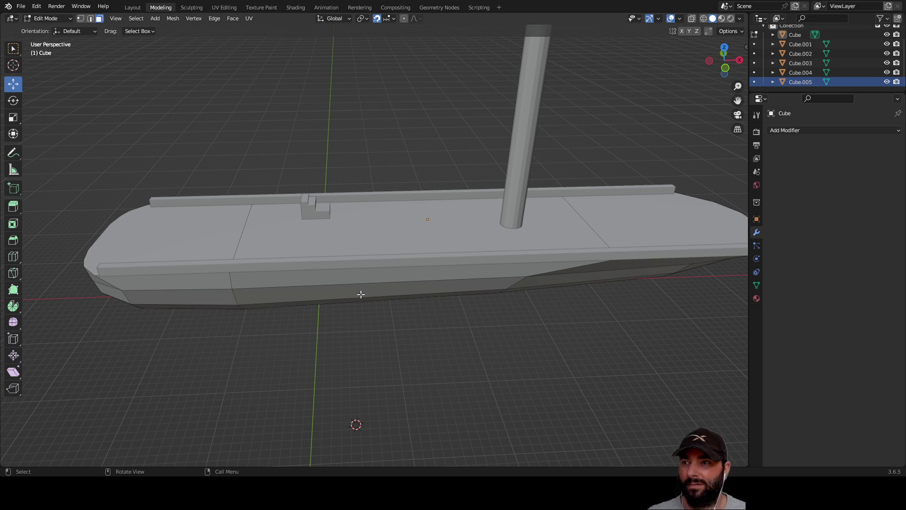
pyautogui.scroll(-1, 360, 294)
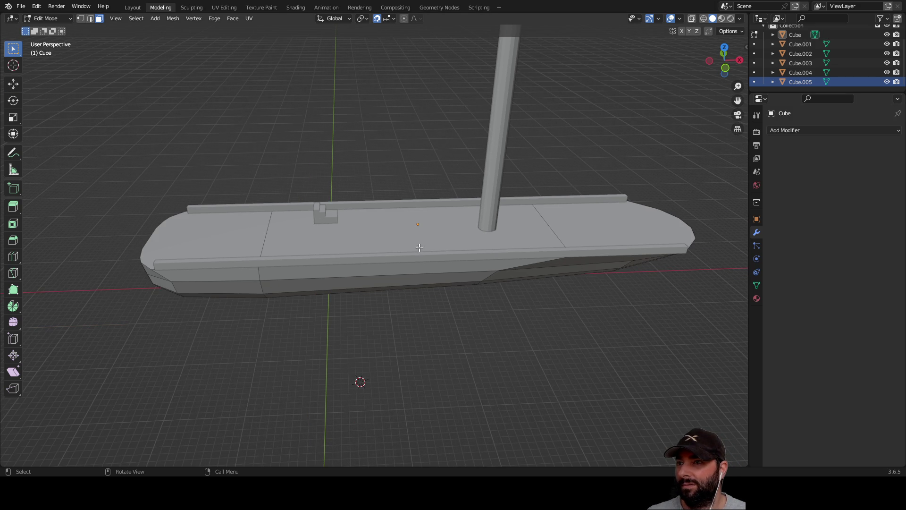
pyautogui.click(416, 232)
pyautogui.moveTo(315, 131); pyautogui.dragTo(319, 138, button='middle')
pyautogui.press('Tab')
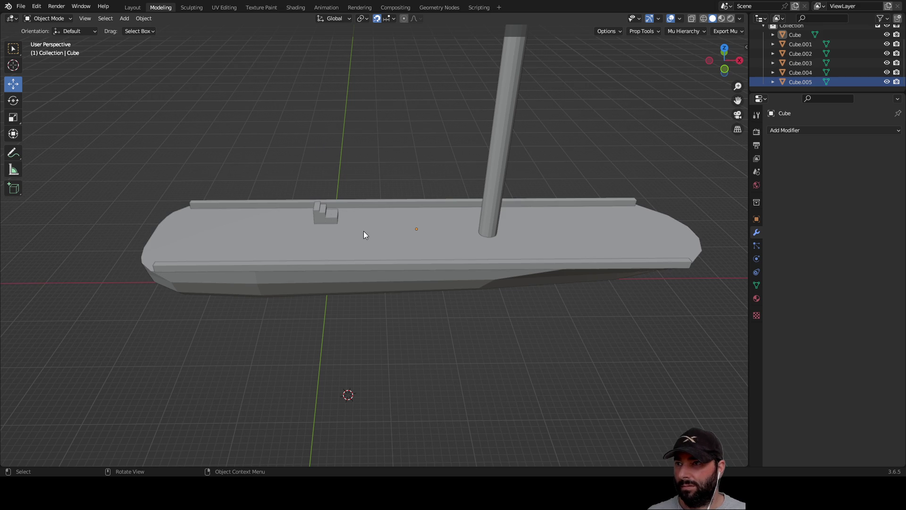
# Step: Add a new Boolean modifier to the hull with Cube.005 as its cutter
pyautogui.click(364, 231)
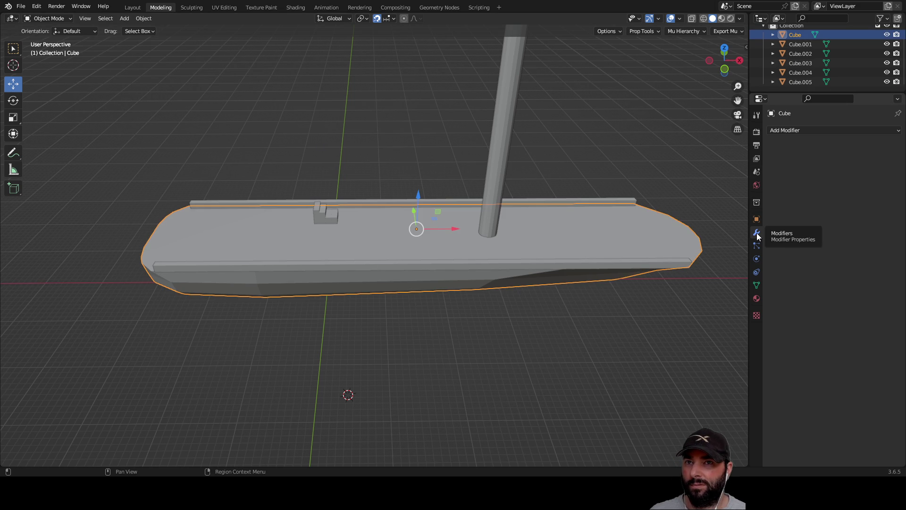
pyautogui.click(898, 132)
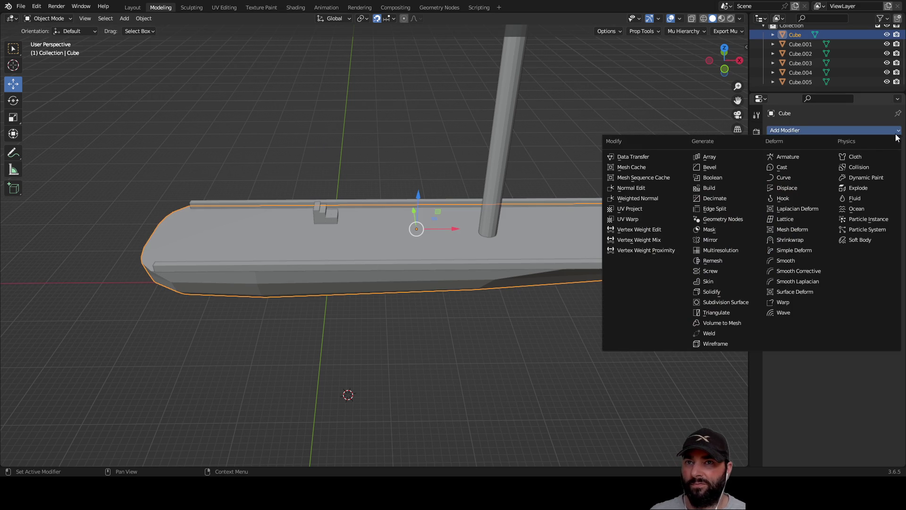
pyautogui.click(715, 179)
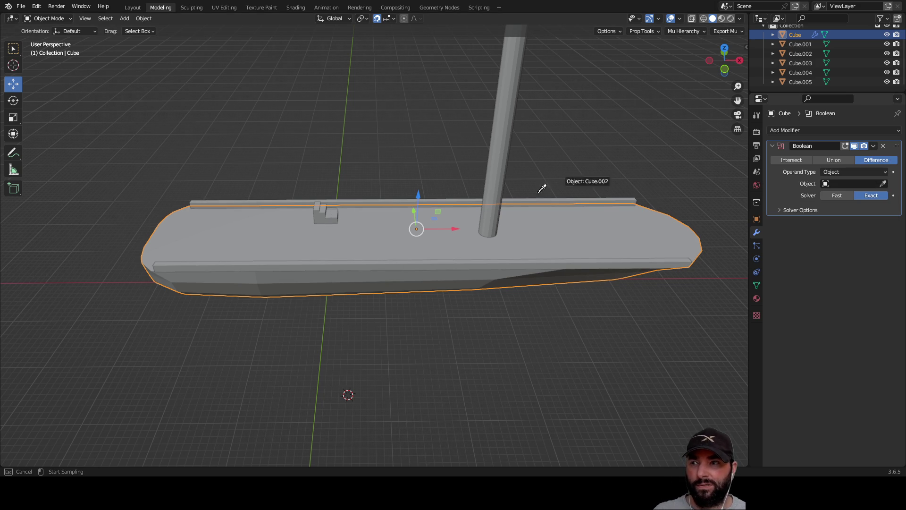
pyautogui.click(326, 207)
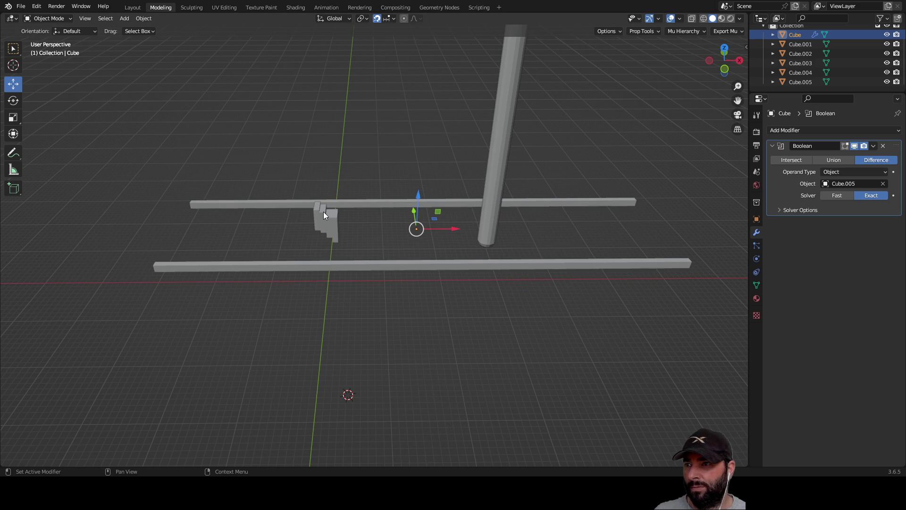
pyautogui.moveTo(351, 130)
pyautogui.mouseDown(button='middle')
pyautogui.moveTo(435, 89)
pyautogui.moveTo(513, 81)
pyautogui.moveTo(548, 115)
pyautogui.moveTo(432, 129)
pyautogui.moveTo(352, 109)
pyautogui.mouseUp(button='middle')
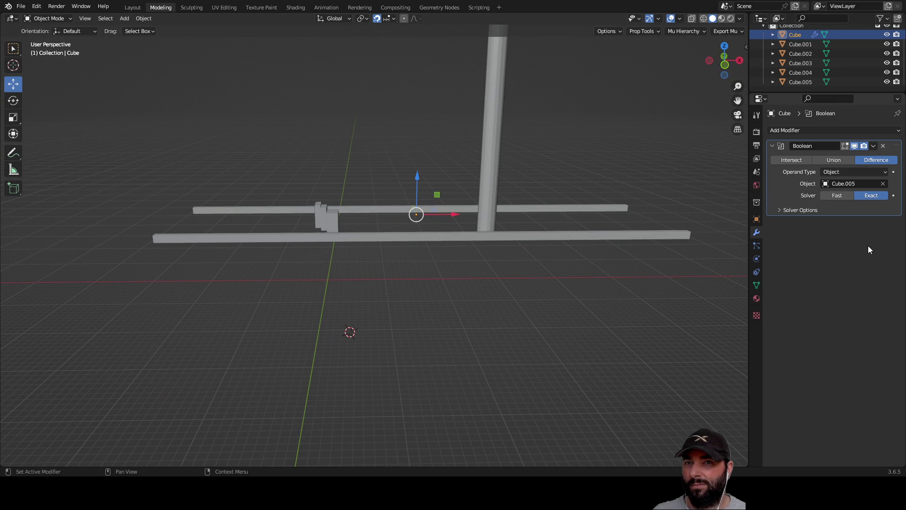
# Step: Compare the Intersect, Union and Difference operations, then empty the cutter slot
pyautogui.click(791, 160)
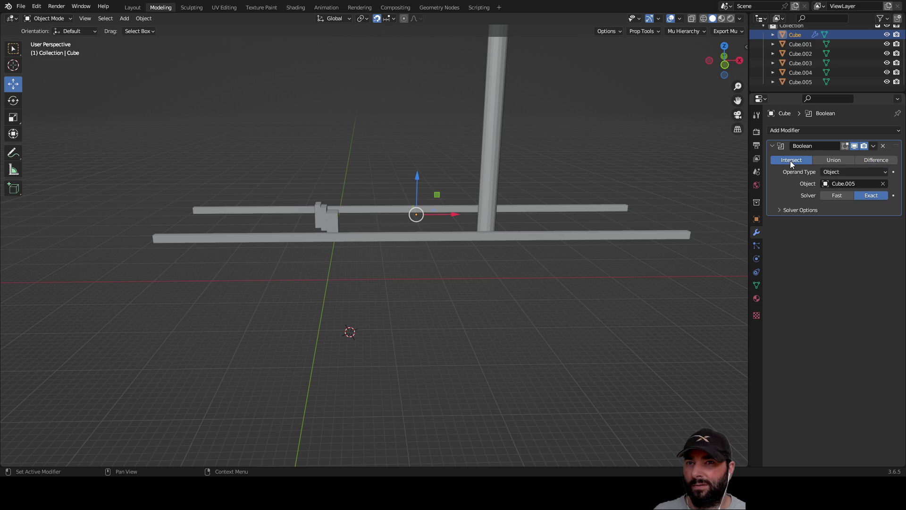
pyautogui.click(834, 161)
pyautogui.click(881, 160)
pyautogui.click(798, 162)
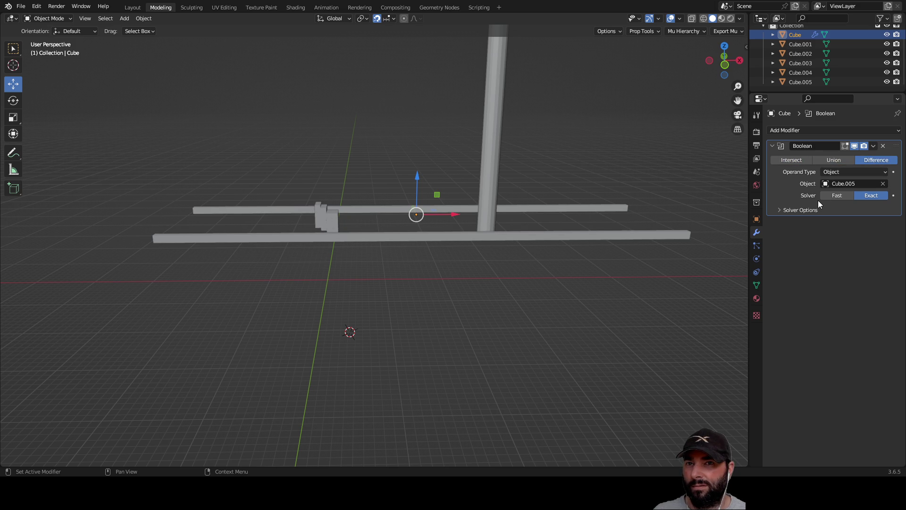
pyautogui.click(883, 184)
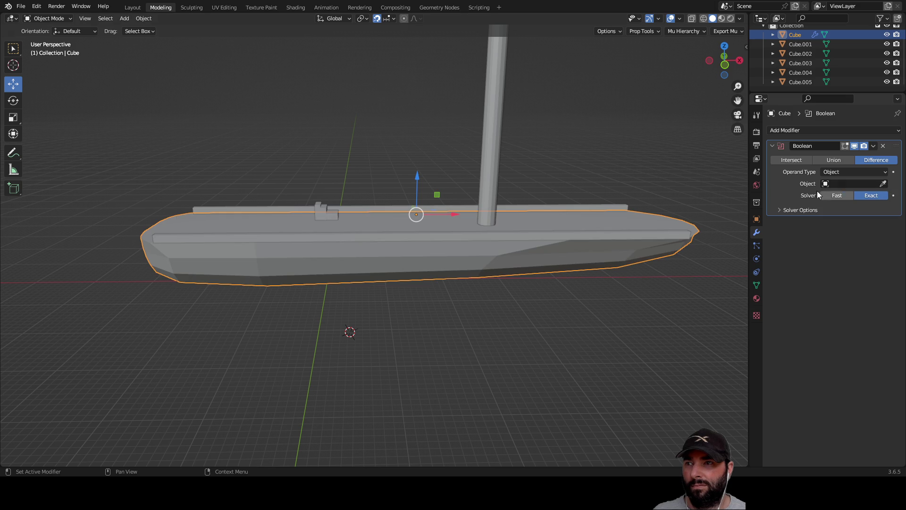
# Step: Keep Operand Type on Object, try Union and Intersect, settle on Difference, and start the cutter eyedropper
pyautogui.moveTo(379, 132)
pyautogui.mouseDown(button='middle')
pyautogui.moveTo(380, 166)
pyautogui.moveTo(389, 149)
pyautogui.moveTo(401, 154)
pyautogui.mouseUp(button='middle')
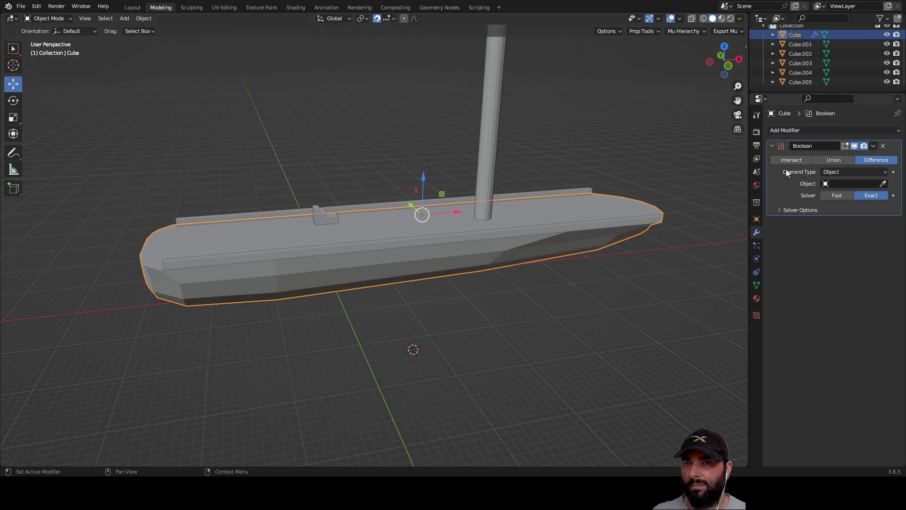
pyautogui.click(859, 173)
pyautogui.click(859, 172)
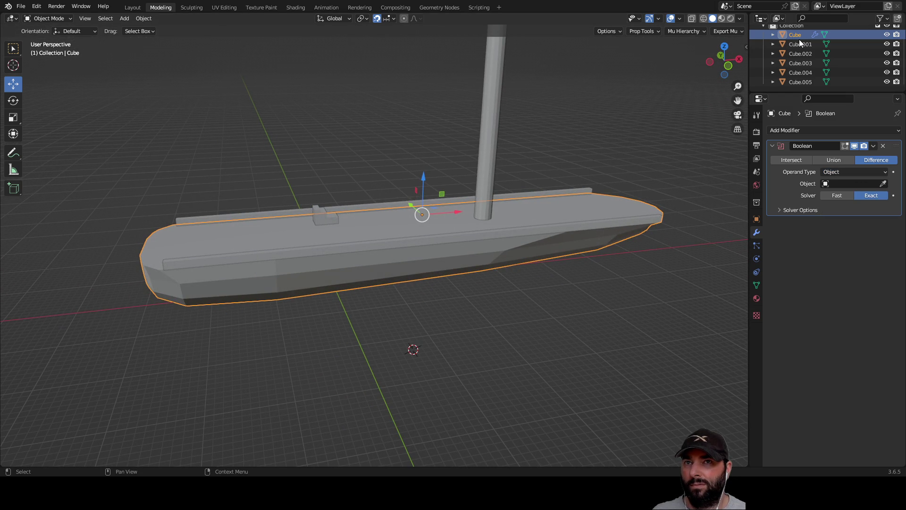
pyautogui.moveTo(436, 324)
pyautogui.mouseDown(button='middle')
pyautogui.moveTo(567, 274)
pyautogui.moveTo(523, 302)
pyautogui.moveTo(433, 307)
pyautogui.moveTo(420, 326)
pyautogui.mouseUp(button='middle')
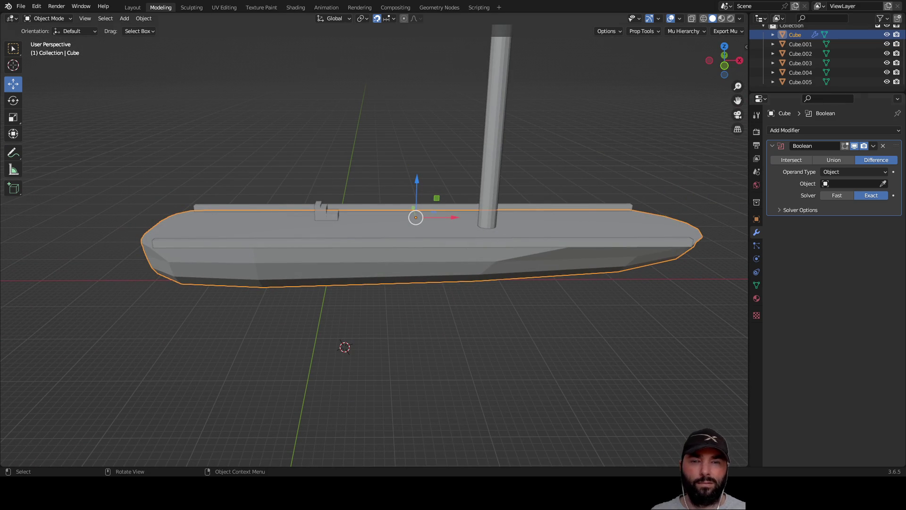
pyautogui.moveTo(724, 62); pyautogui.dragTo(722, 75)
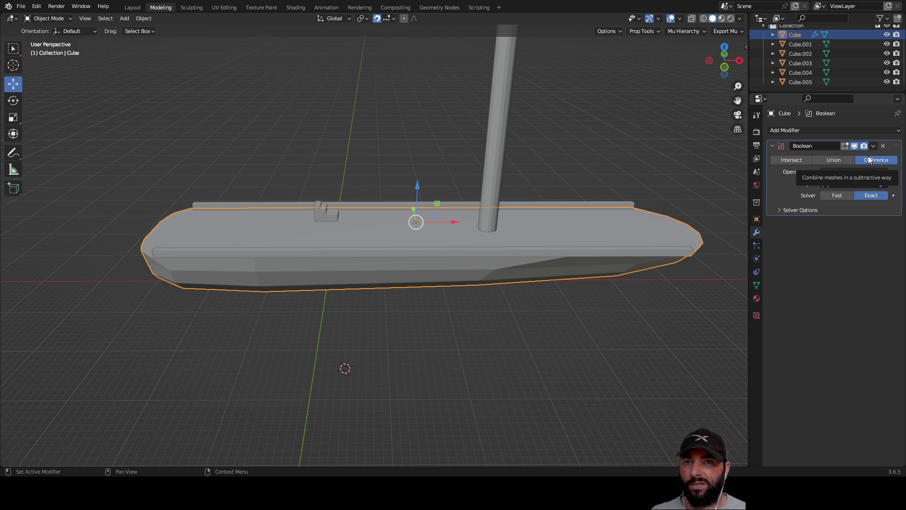
pyautogui.click(833, 161)
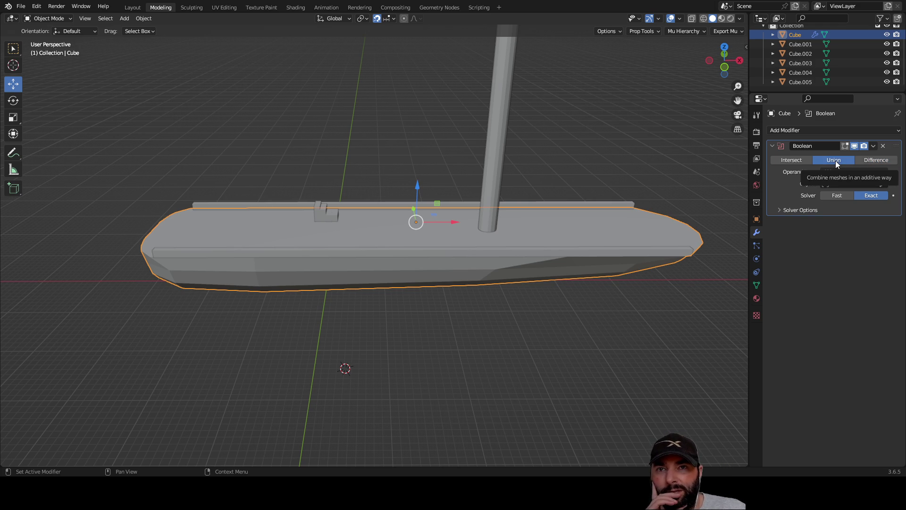
pyautogui.click(801, 162)
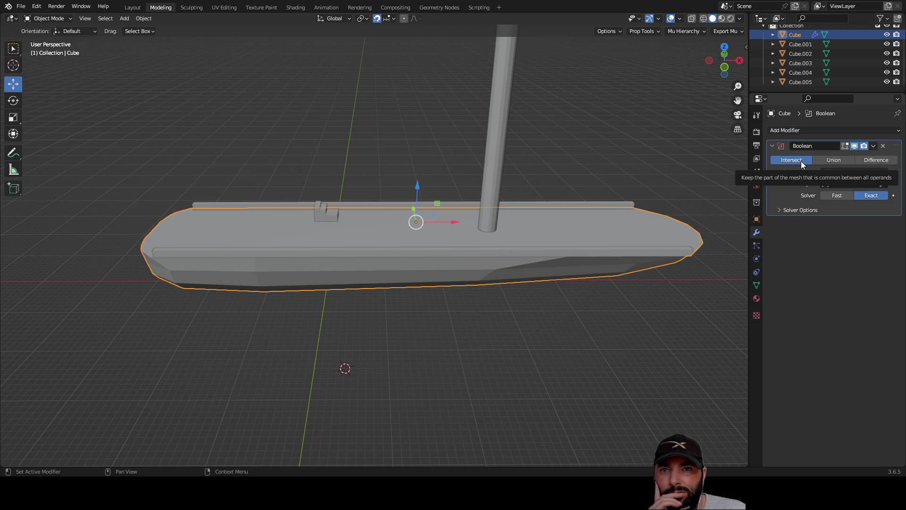
pyautogui.click(880, 160)
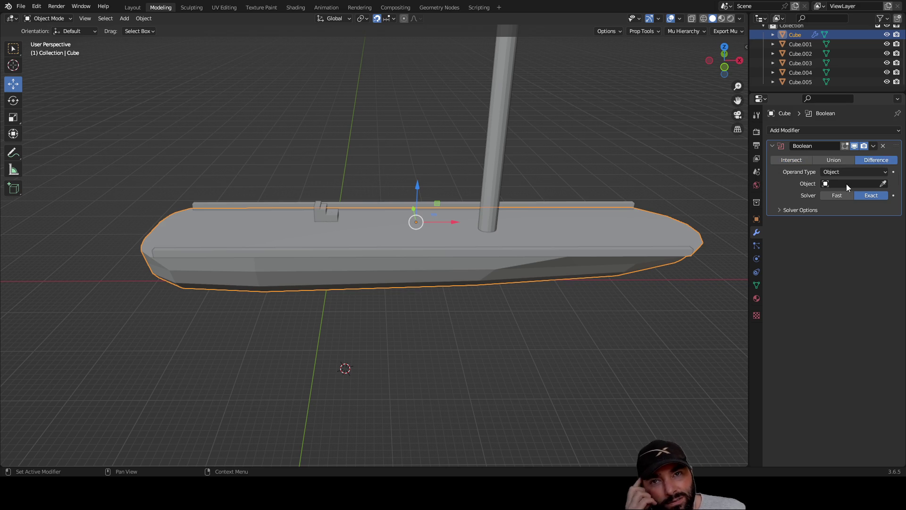
pyautogui.click(883, 185)
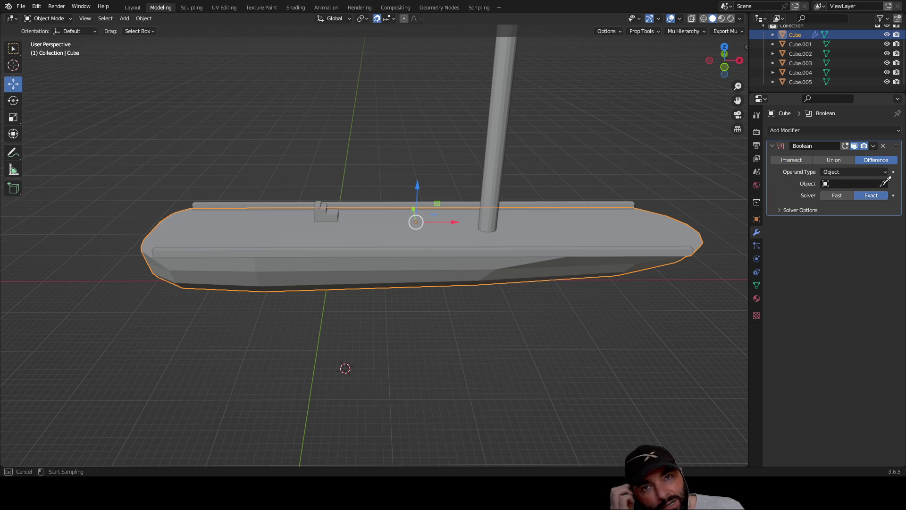
# Step: Set Cube.005 as the hull Boolean's cutter, toggling its visibility to check the cut, leaving it shown
pyautogui.click(329, 208)
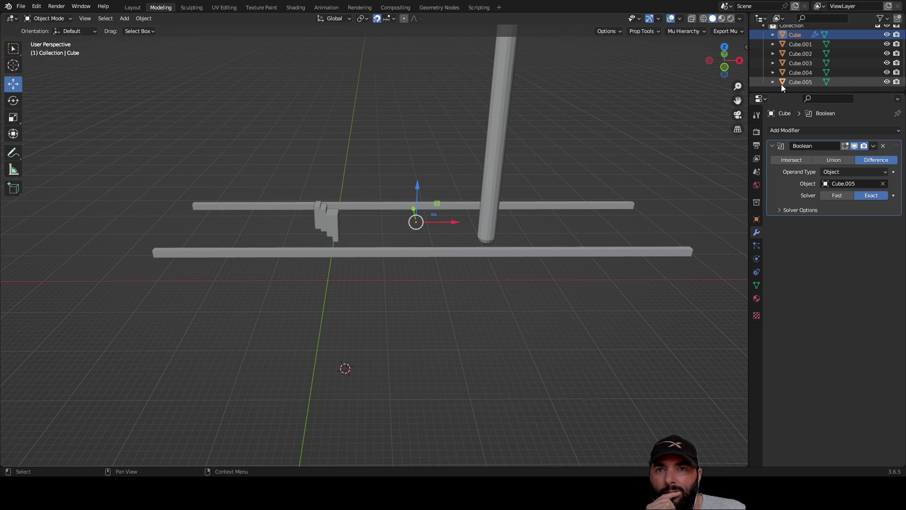
pyautogui.click(865, 185)
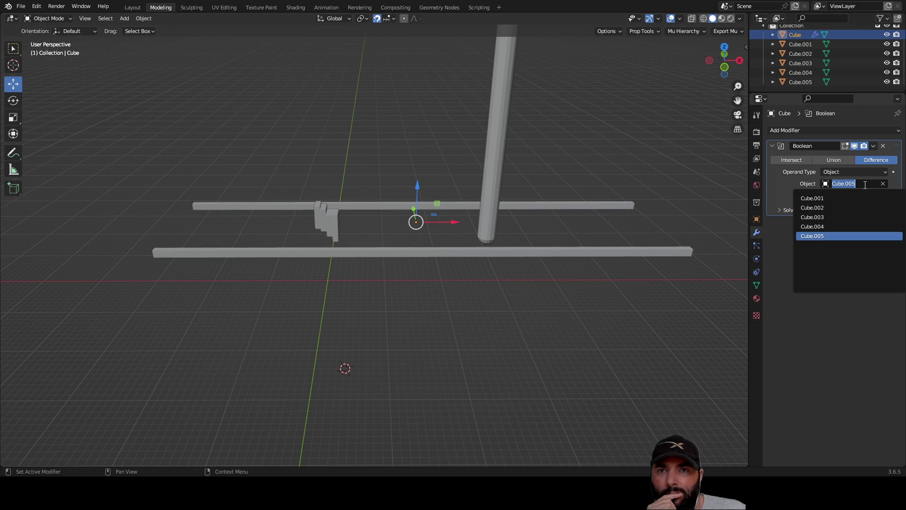
pyautogui.click(886, 82)
pyautogui.click(887, 82)
pyautogui.click(887, 82)
pyautogui.click(886, 82)
pyautogui.click(886, 82)
pyautogui.click(887, 82)
pyautogui.click(886, 82)
pyautogui.click(887, 82)
pyautogui.click(887, 82)
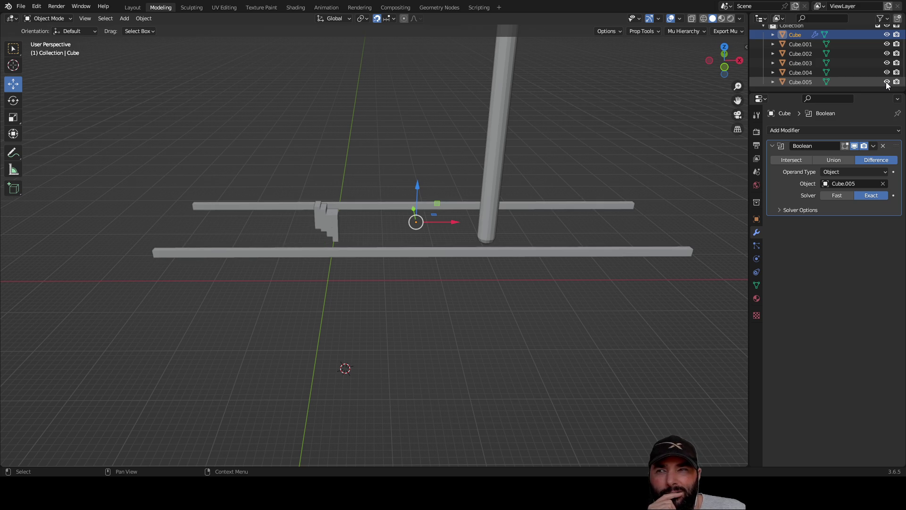
pyautogui.moveTo(285, 153)
pyautogui.mouseDown(button='middle')
pyautogui.moveTo(432, 115)
pyautogui.moveTo(496, 111)
pyautogui.moveTo(508, 148)
pyautogui.moveTo(499, 176)
pyautogui.moveTo(477, 127)
pyautogui.moveTo(497, 113)
pyautogui.moveTo(491, 245)
pyautogui.mouseUp(button='middle')
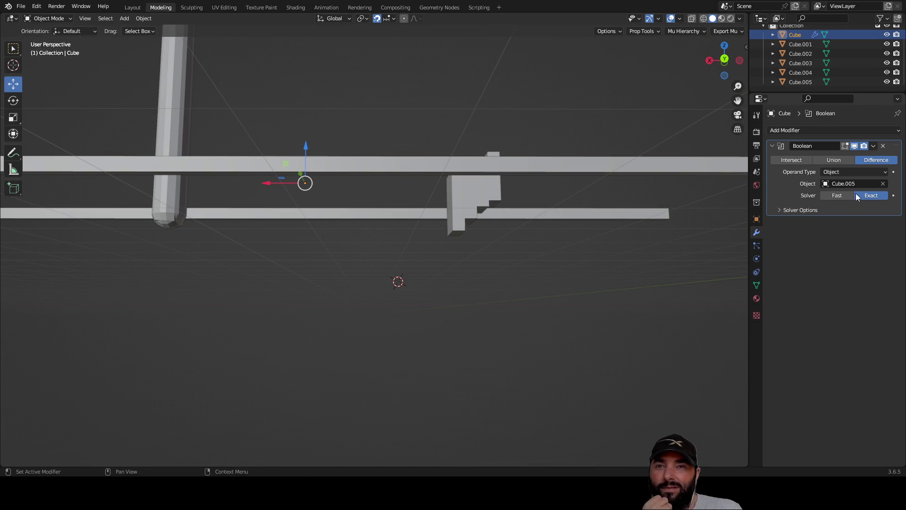
pyautogui.moveTo(583, 205)
pyautogui.mouseDown(button='middle')
pyautogui.moveTo(449, 156)
pyautogui.moveTo(446, 183)
pyautogui.mouseUp(button='middle')
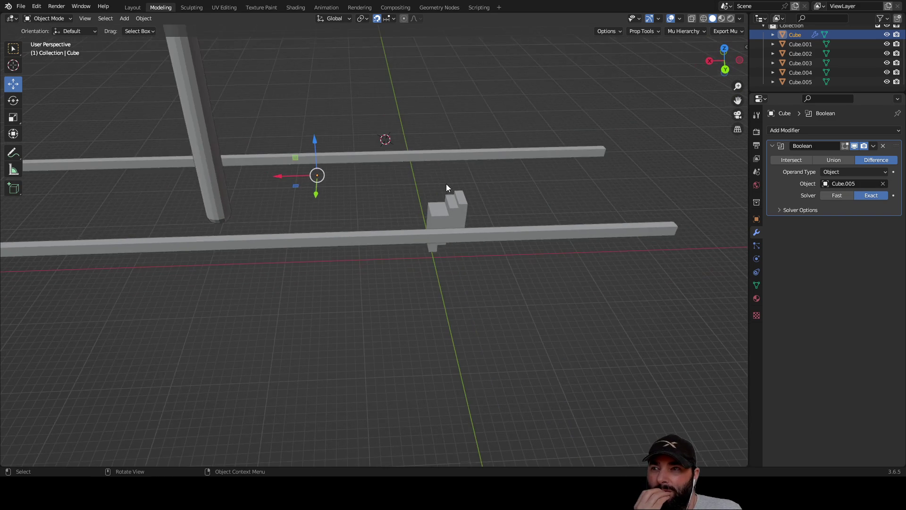
# Step: Switch the hull Boolean solver to Fast and hide Cube.005 to inspect the hole
pyautogui.scroll(1, 446, 183)
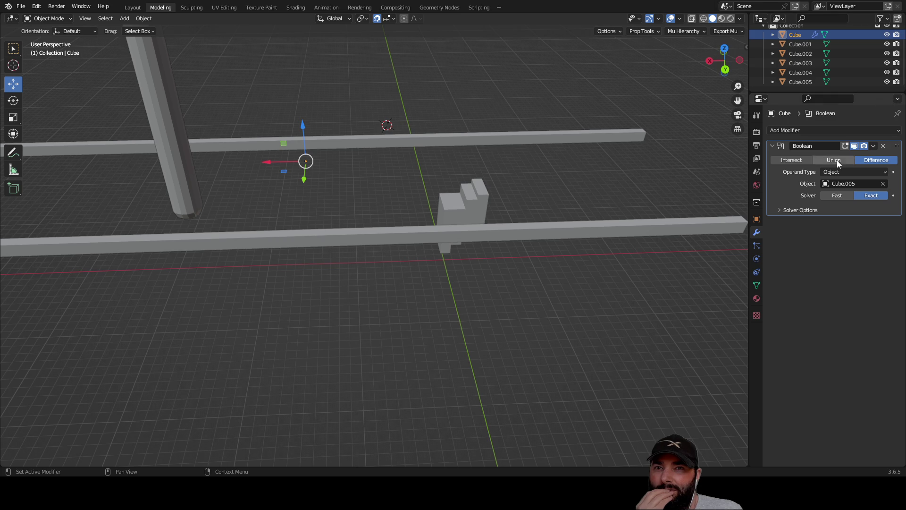
pyautogui.click(833, 194)
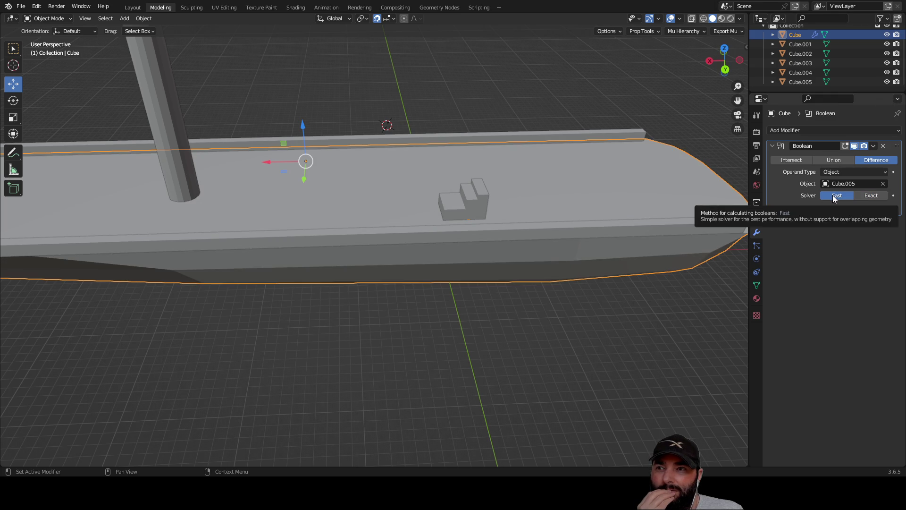
pyautogui.click(886, 82)
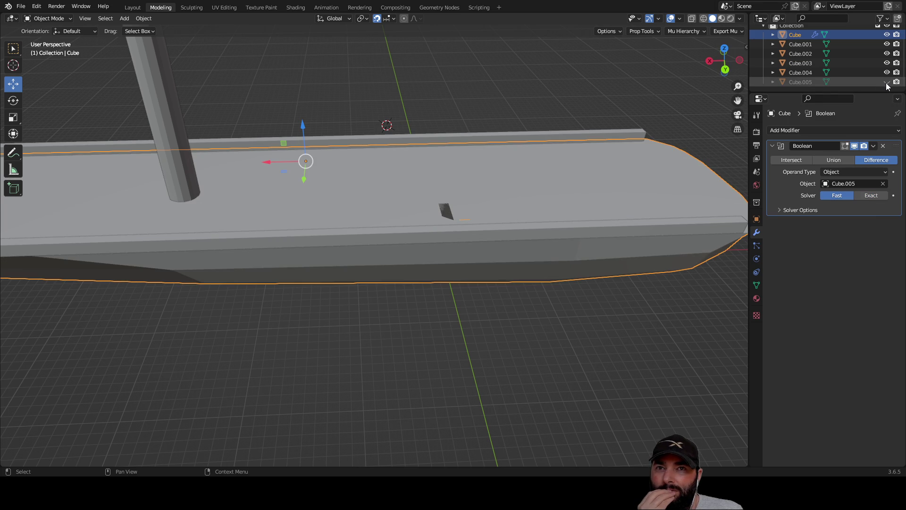
pyautogui.moveTo(524, 181)
pyautogui.mouseDown(button='middle')
pyautogui.moveTo(503, 185)
pyautogui.moveTo(474, 213)
pyautogui.moveTo(350, 180)
pyautogui.moveTo(395, 211)
pyautogui.moveTo(475, 220)
pyautogui.moveTo(486, 198)
pyautogui.moveTo(472, 179)
pyautogui.moveTo(409, 184)
pyautogui.moveTo(418, 196)
pyautogui.moveTo(442, 181)
pyautogui.mouseUp(button='middle')
pyautogui.scroll(6, 474, 228)
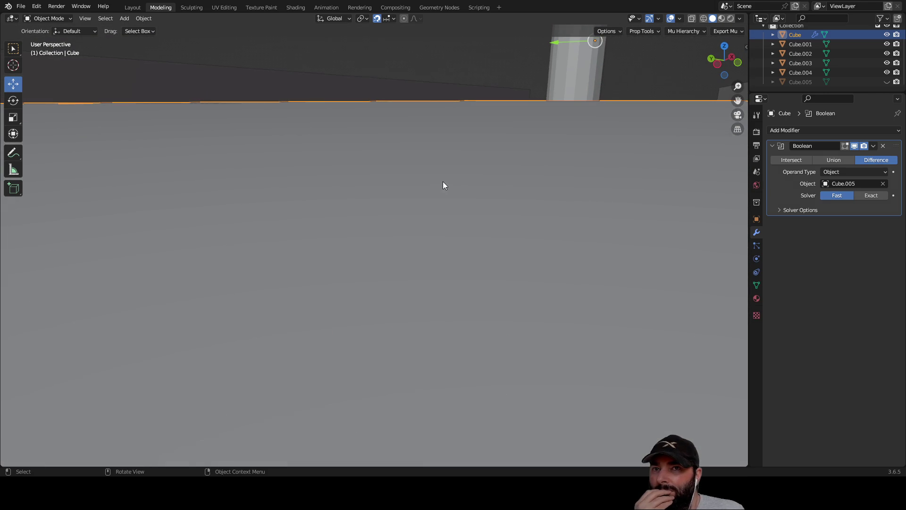
# Step: Toggle Cube.005 to compare the cut hole, then set the solver back to Exact
pyautogui.click(887, 82)
pyautogui.moveTo(302, 194); pyautogui.dragTo(723, 156, button='middle')
pyautogui.click(887, 82)
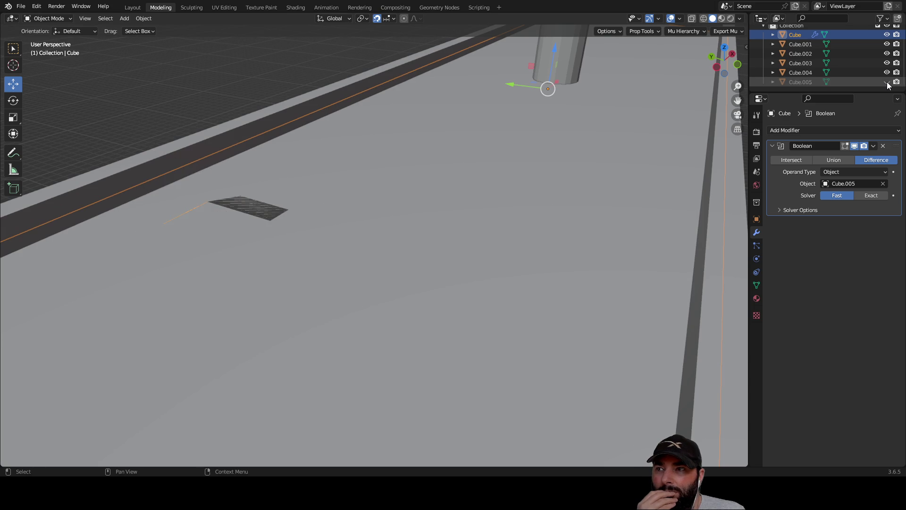
pyautogui.moveTo(440, 212)
pyautogui.mouseDown(button='middle')
pyautogui.moveTo(468, 173)
pyautogui.moveTo(470, 189)
pyautogui.moveTo(449, 211)
pyautogui.moveTo(505, 210)
pyautogui.moveTo(451, 205)
pyautogui.moveTo(477, 228)
pyautogui.moveTo(473, 236)
pyautogui.moveTo(412, 231)
pyautogui.moveTo(460, 171)
pyautogui.moveTo(544, 231)
pyautogui.moveTo(356, 258)
pyautogui.moveTo(324, 187)
pyautogui.moveTo(455, 186)
pyautogui.moveTo(343, 213)
pyautogui.moveTo(435, 186)
pyautogui.moveTo(473, 188)
pyautogui.moveTo(408, 200)
pyautogui.mouseUp(button='middle')
pyautogui.scroll(-3, 468, 232)
pyautogui.scroll(3, 449, 186)
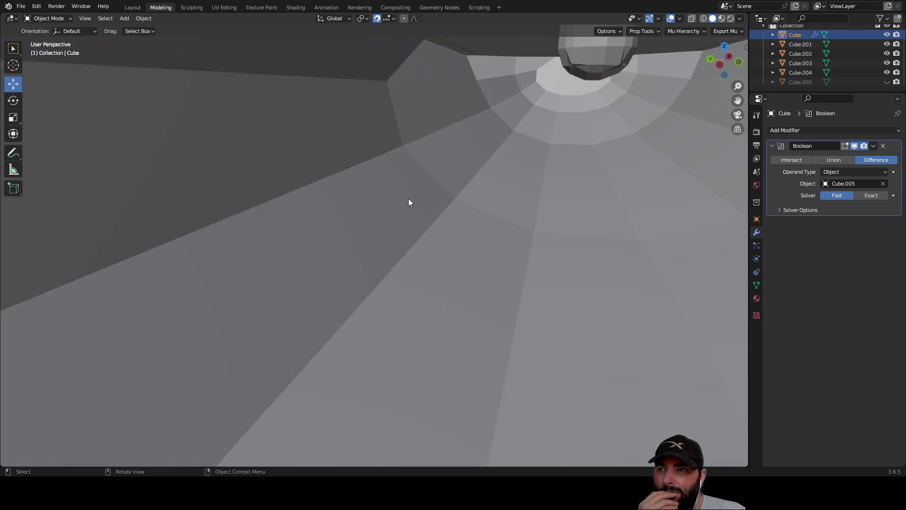
pyautogui.scroll(-5, 409, 200)
pyautogui.click(877, 194)
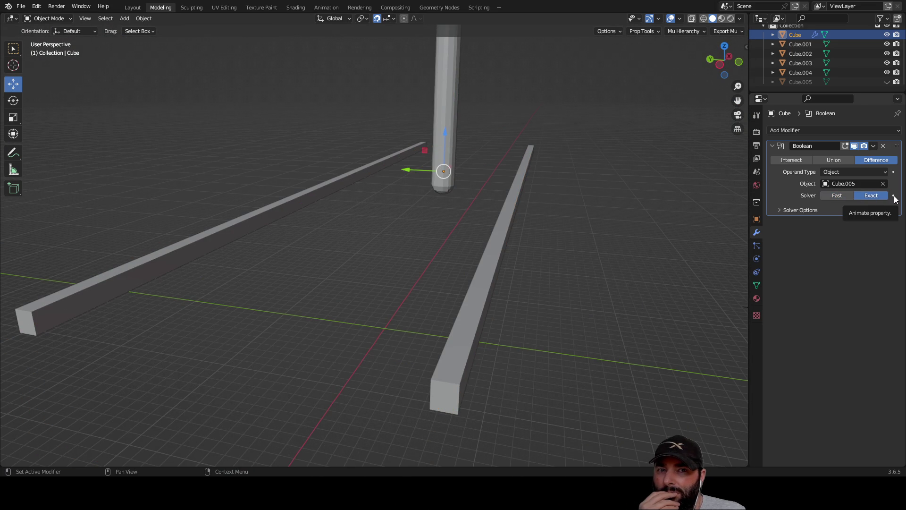
# Step: Raise the deck along Z and make Cube.005 visible again
pyautogui.moveTo(482, 230)
pyautogui.mouseDown(button='middle')
pyautogui.moveTo(374, 224)
pyautogui.moveTo(410, 264)
pyautogui.moveTo(395, 208)
pyautogui.mouseUp(button='middle')
pyautogui.scroll(-4, 372, 233)
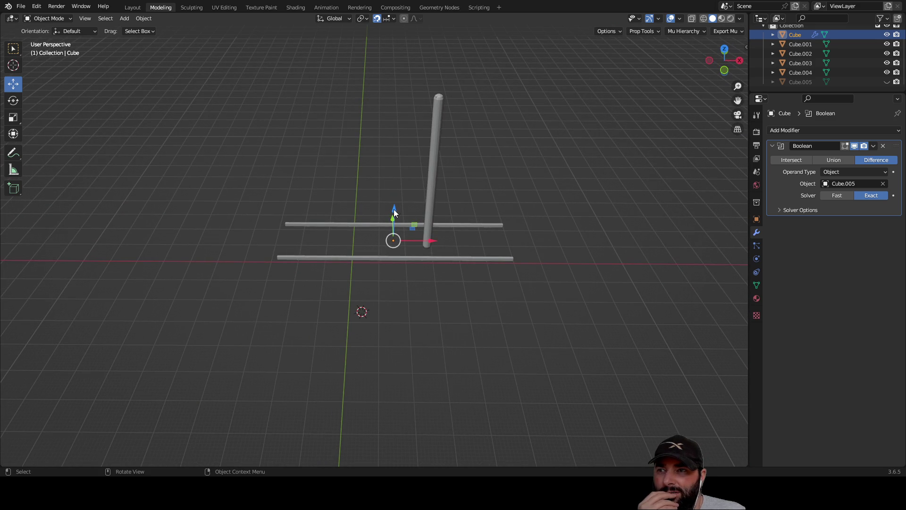
pyautogui.moveTo(393, 212)
pyautogui.mouseDown()
pyautogui.moveTo(391, 187)
pyautogui.moveTo(391, 222)
pyautogui.mouseUp()
pyautogui.scroll(7, 451, 325)
pyautogui.moveTo(451, 324)
pyautogui.mouseDown(button='middle')
pyautogui.moveTo(478, 257)
pyautogui.moveTo(475, 289)
pyautogui.mouseUp(button='middle')
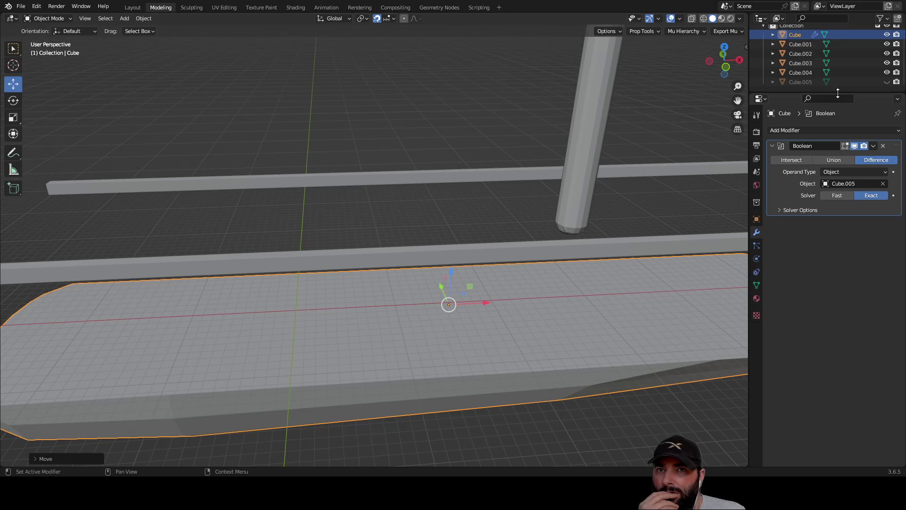
pyautogui.click(886, 83)
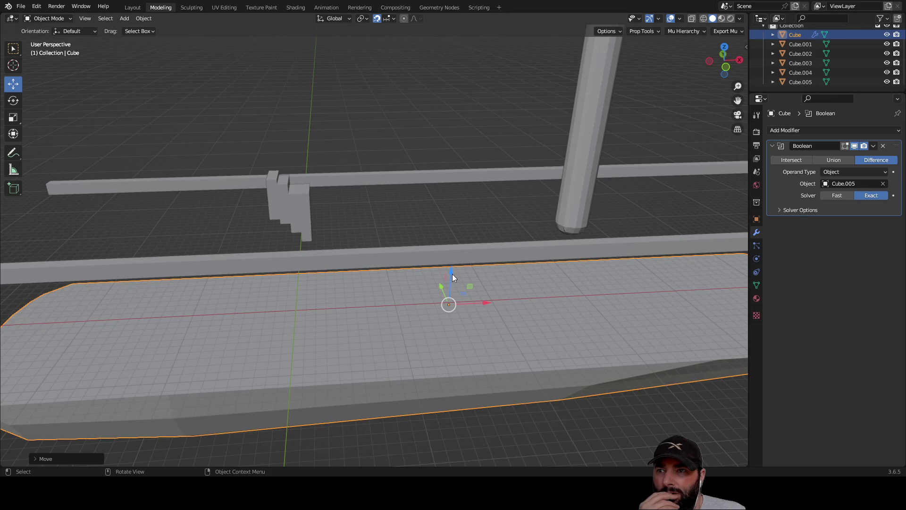
# Step: Clear the Boolean's cutter object, lift the deck further along Z, and select Cube.005
pyautogui.moveTo(452, 276)
pyautogui.mouseDown()
pyautogui.moveTo(449, 160)
pyautogui.moveTo(439, 178)
pyautogui.moveTo(445, 165)
pyautogui.mouseUp()
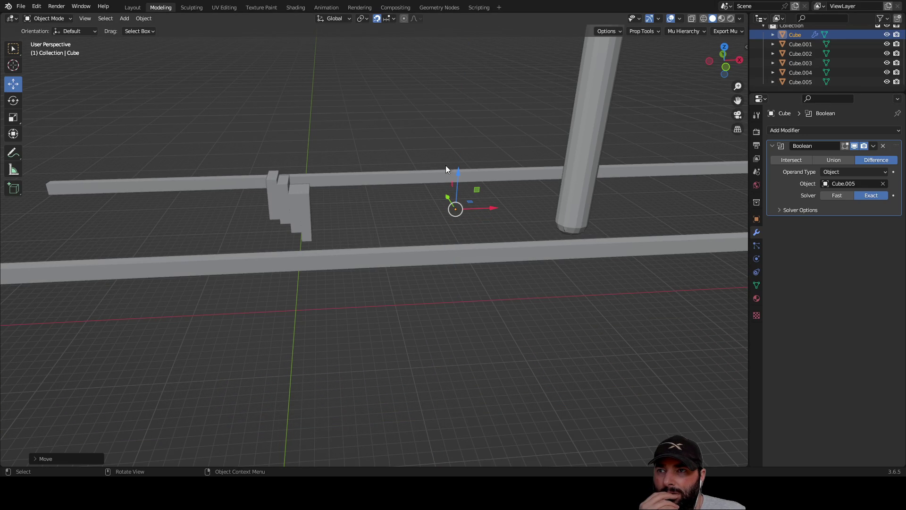
pyautogui.moveTo(429, 193)
pyautogui.mouseDown(button='middle')
pyautogui.moveTo(428, 225)
pyautogui.moveTo(669, 199)
pyautogui.mouseUp(button='middle')
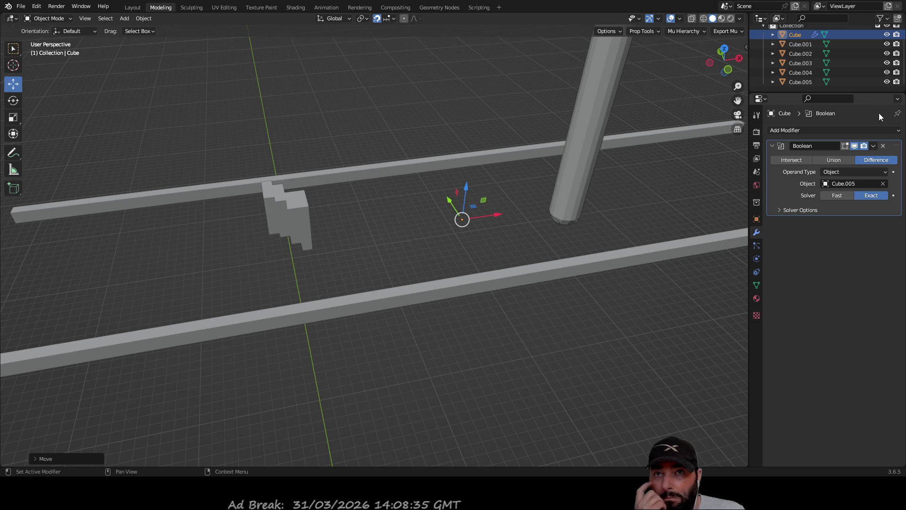
pyautogui.click(883, 184)
pyautogui.moveTo(427, 220); pyautogui.dragTo(421, 180, button='middle')
pyautogui.moveTo(454, 150); pyautogui.dragTo(455, 139)
pyautogui.click(439, 325)
pyautogui.moveTo(439, 326)
pyautogui.mouseDown(button='middle')
pyautogui.moveTo(457, 355)
pyautogui.moveTo(520, 344)
pyautogui.moveTo(570, 373)
pyautogui.moveTo(398, 368)
pyautogui.mouseUp(button='middle')
pyautogui.click(302, 203)
pyautogui.moveTo(330, 215)
pyautogui.mouseDown(button='middle')
pyautogui.moveTo(339, 171)
pyautogui.moveTo(397, 196)
pyautogui.moveTo(387, 217)
pyautogui.mouseUp(button='middle')
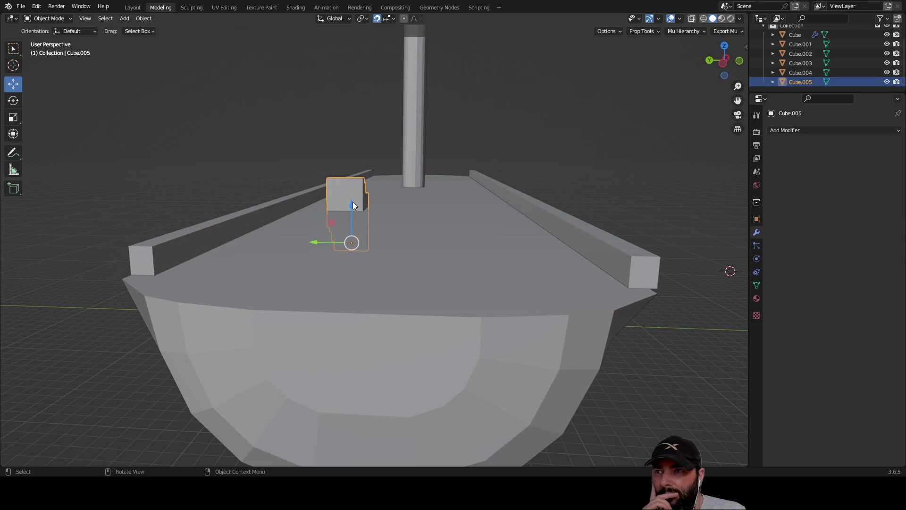
# Step: Lower Cube.005 onto the deck and slide it along X
pyautogui.moveTo(352, 205)
pyautogui.mouseDown()
pyautogui.moveTo(356, 323)
pyautogui.moveTo(363, 198)
pyautogui.moveTo(378, 137)
pyautogui.mouseUp()
pyautogui.moveTo(379, 138)
pyautogui.mouseDown(button='middle')
pyautogui.moveTo(321, 183)
pyautogui.moveTo(342, 191)
pyautogui.mouseUp(button='middle')
pyautogui.moveTo(340, 189); pyautogui.dragTo(663, 230)
pyautogui.click(663, 230)
# Step: Nudge Cube.005 along X until it surrounds the mast base, then select mast Cube.001
pyautogui.moveTo(663, 230)
pyautogui.mouseDown(button='middle')
pyautogui.moveTo(532, 215)
pyautogui.moveTo(536, 249)
pyautogui.mouseUp(button='middle')
pyautogui.moveTo(544, 377)
pyautogui.mouseDown()
pyautogui.moveTo(560, 333)
pyautogui.moveTo(500, 336)
pyautogui.mouseUp()
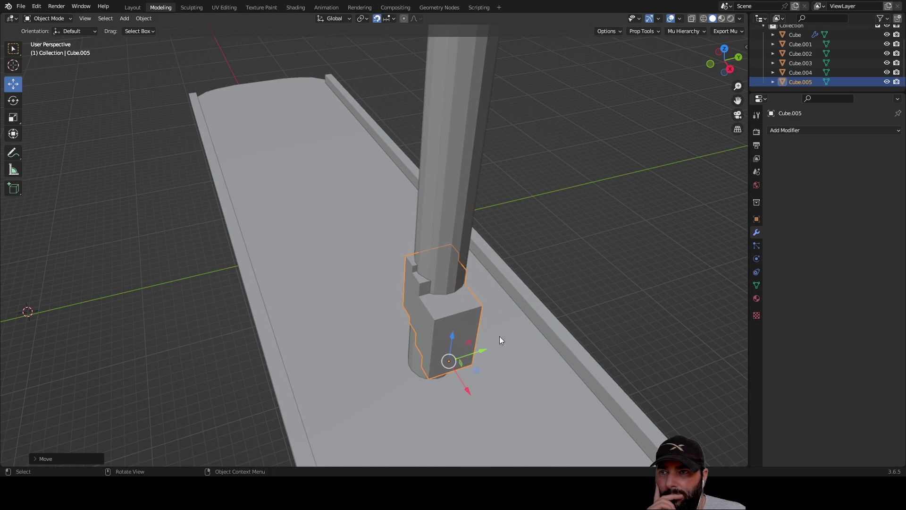
pyautogui.moveTo(499, 336); pyautogui.dragTo(587, 313, button='middle')
pyautogui.moveTo(651, 268); pyautogui.dragTo(609, 253)
pyautogui.scroll(-4, 528, 188)
pyautogui.click(479, 162)
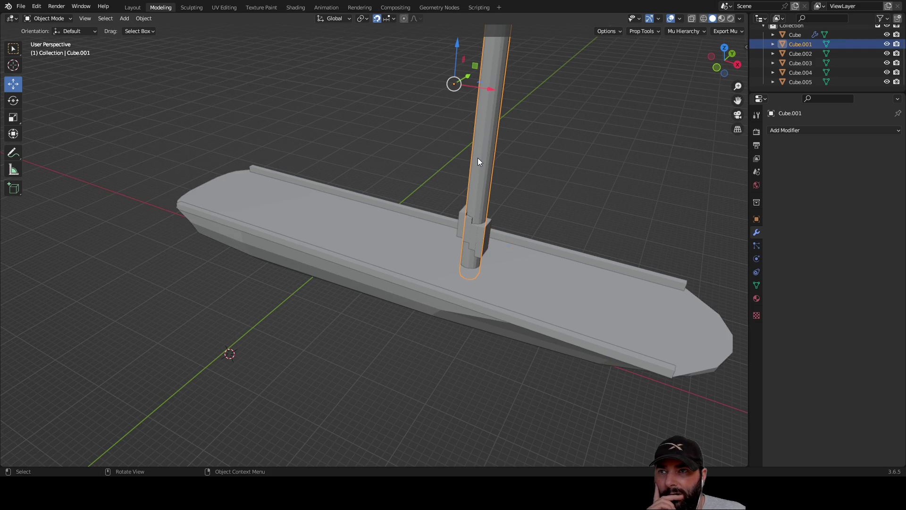
# Step: Add a Boolean Difference to mast Cube.001 cutting with Cube.005 on the Fast solver, and hide Cube.005
pyautogui.click(876, 130)
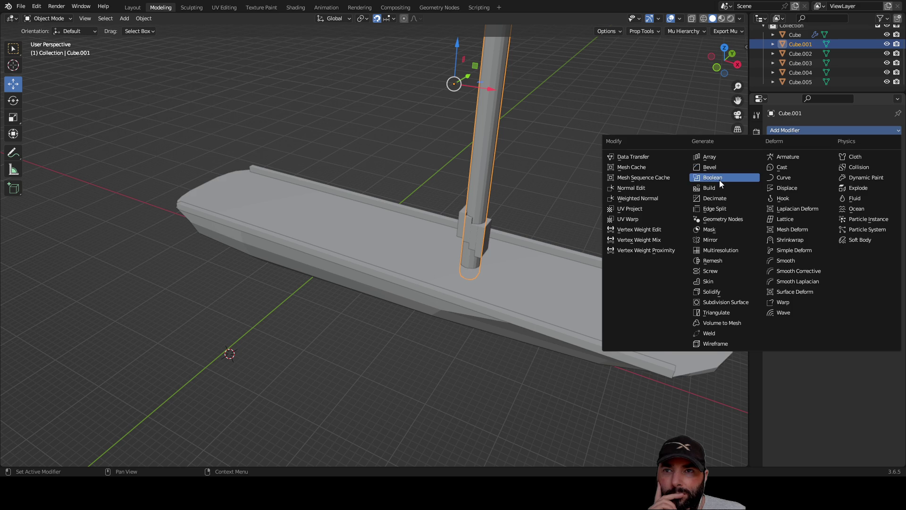
pyautogui.click(717, 178)
pyautogui.click(883, 185)
pyautogui.click(486, 238)
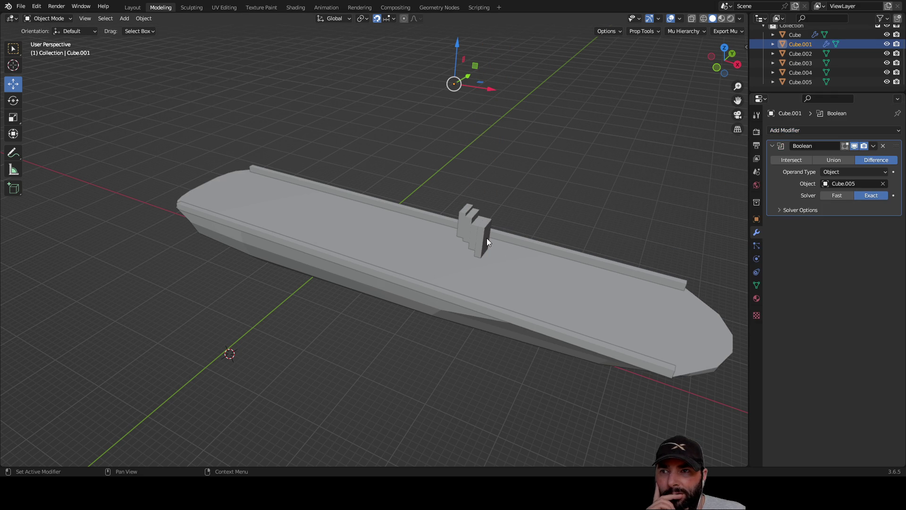
pyautogui.moveTo(538, 181)
pyautogui.mouseDown(button='middle')
pyautogui.moveTo(564, 137)
pyautogui.moveTo(546, 121)
pyautogui.moveTo(542, 142)
pyautogui.mouseUp(button='middle')
pyautogui.click(837, 196)
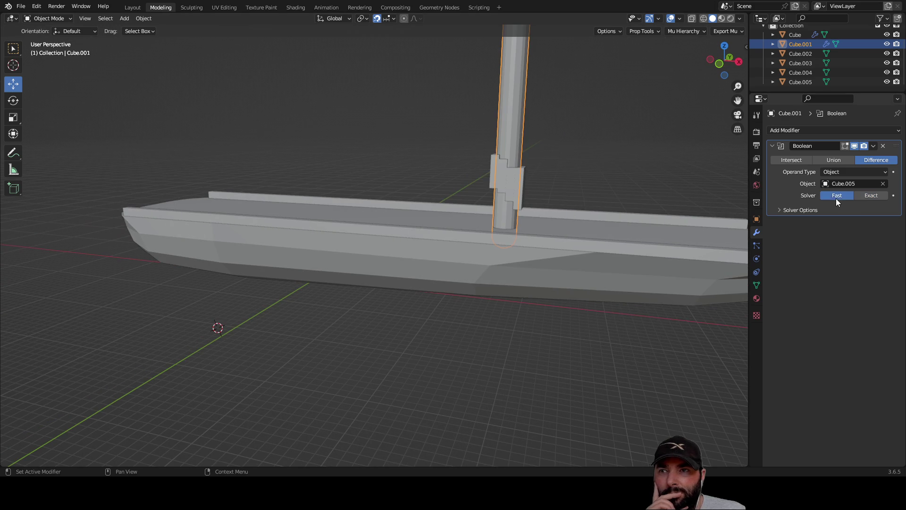
pyautogui.click(886, 82)
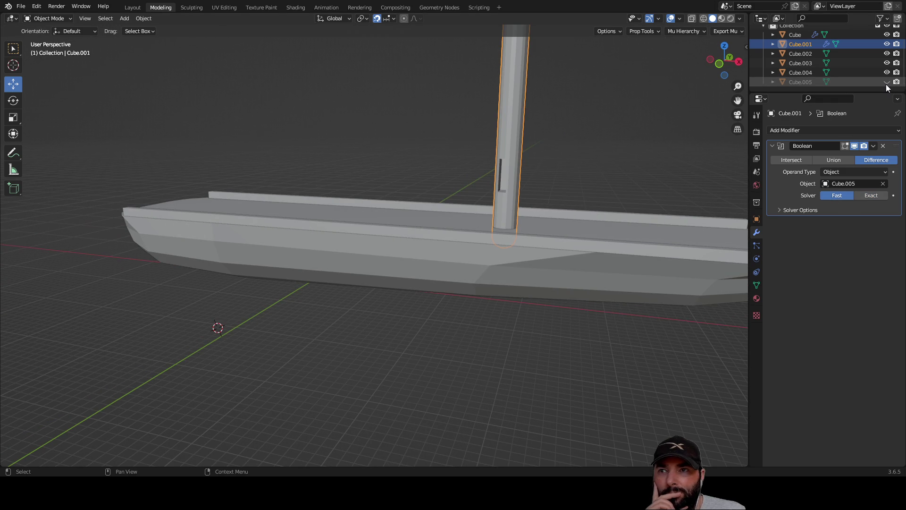
pyautogui.moveTo(591, 154)
pyautogui.mouseDown(button='middle')
pyautogui.moveTo(542, 147)
pyautogui.moveTo(489, 159)
pyautogui.moveTo(548, 176)
pyautogui.moveTo(532, 185)
pyautogui.moveTo(431, 181)
pyautogui.moveTo(564, 180)
pyautogui.moveTo(438, 169)
pyautogui.moveTo(509, 175)
pyautogui.mouseUp(button='middle')
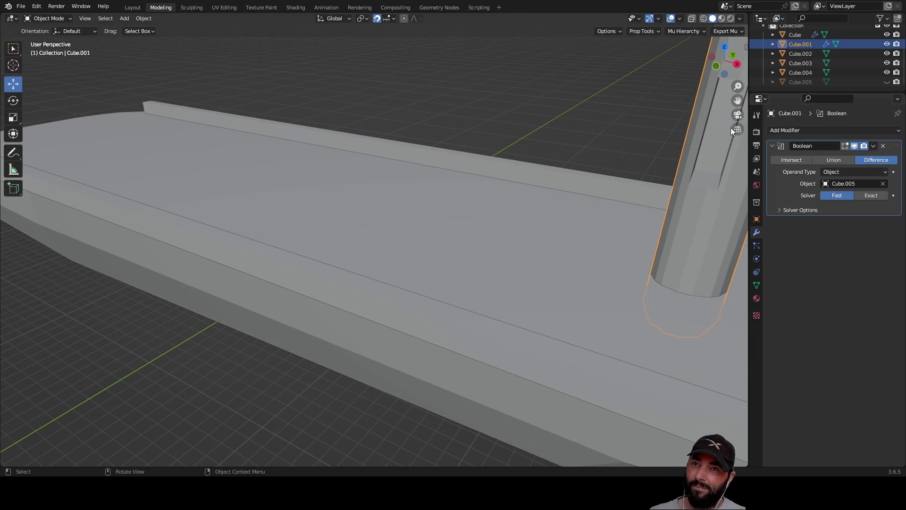
pyautogui.click(798, 83)
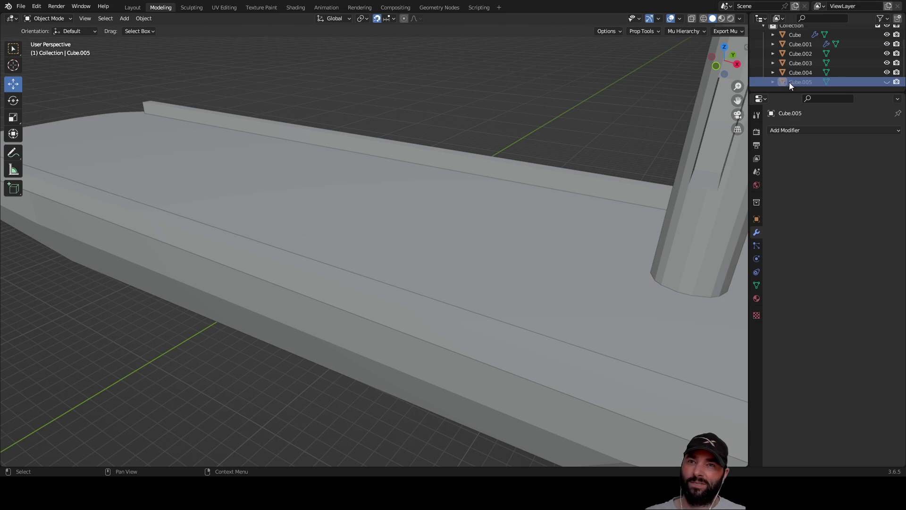
pyautogui.click(772, 82)
pyautogui.scroll(-1, 802, 83)
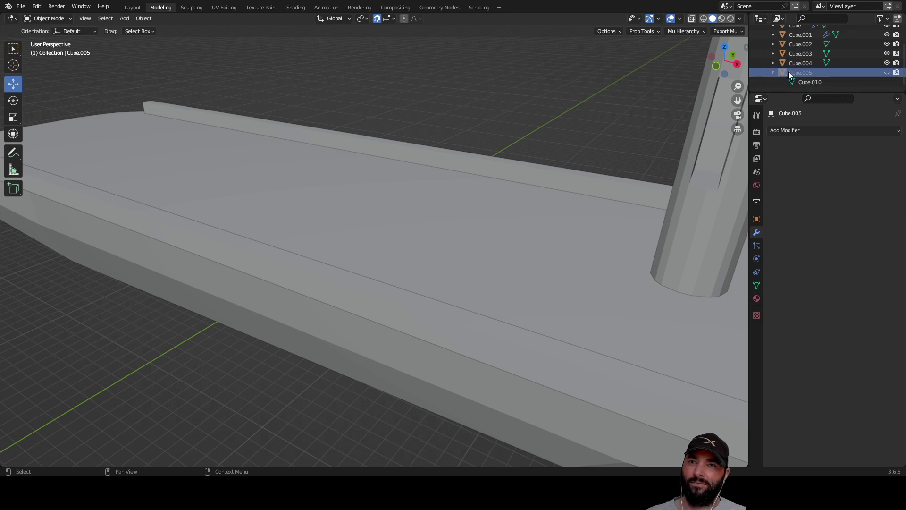
pyautogui.click(772, 72)
pyautogui.moveTo(736, 103)
pyautogui.mouseDown(button='middle')
pyautogui.moveTo(606, 185)
pyautogui.moveTo(502, 222)
pyautogui.moveTo(542, 180)
pyautogui.moveTo(525, 155)
pyautogui.moveTo(562, 153)
pyautogui.mouseUp(button='middle')
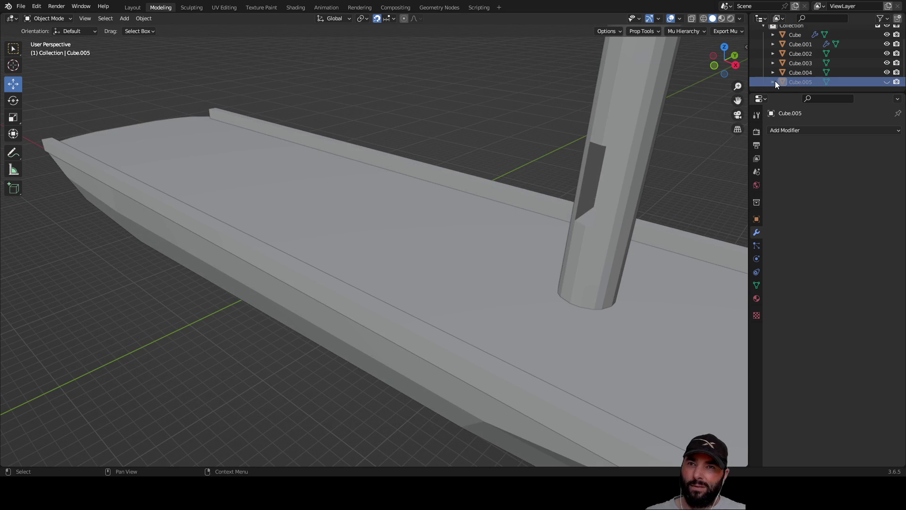
pyautogui.click(887, 83)
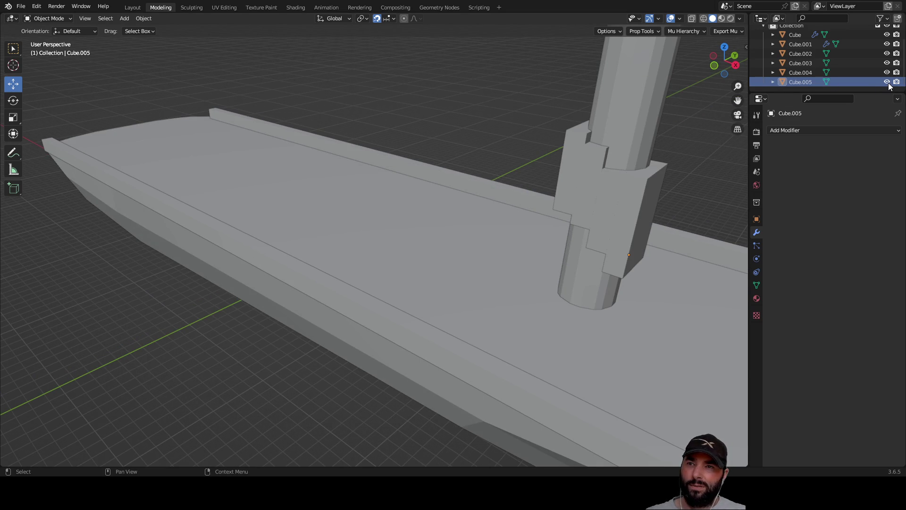
pyautogui.click(887, 82)
pyautogui.click(887, 83)
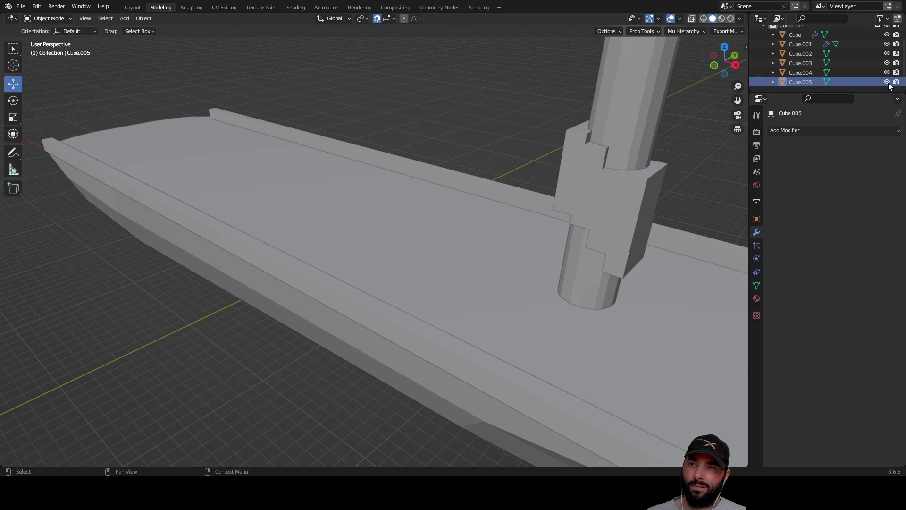
pyautogui.click(887, 73)
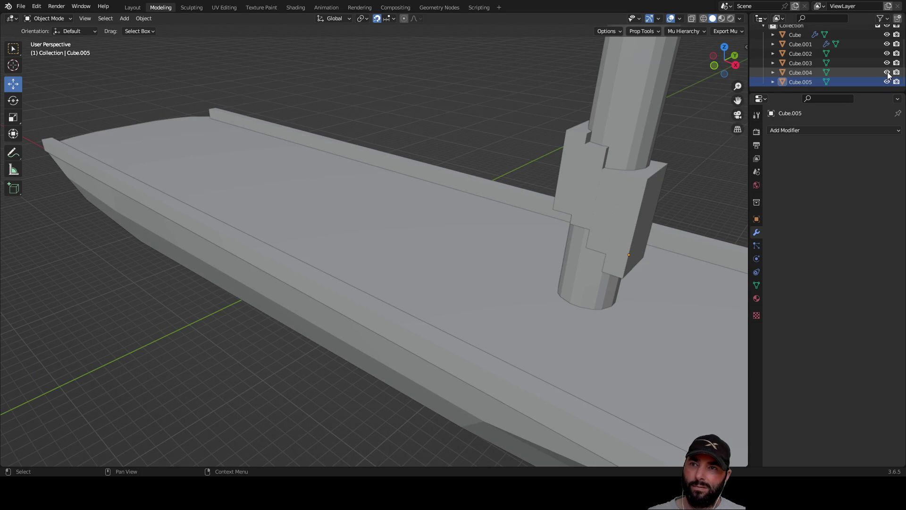
pyautogui.click(888, 73)
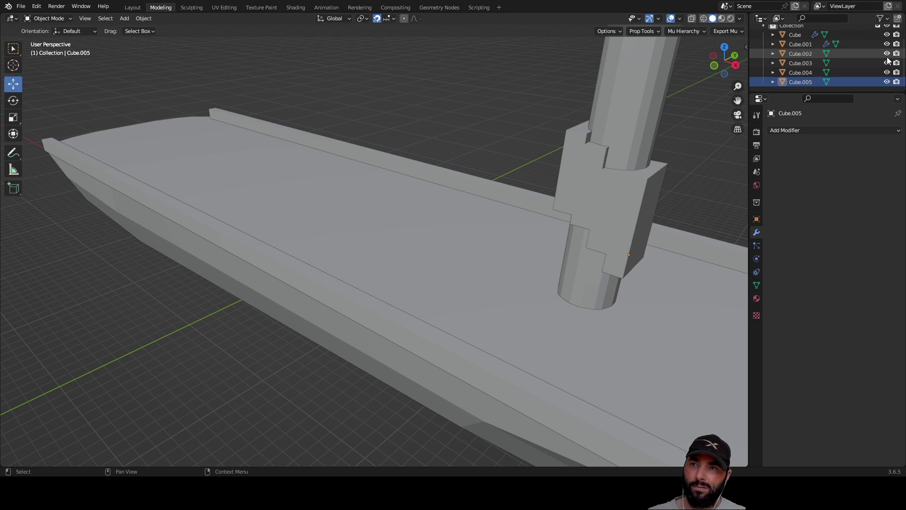
pyautogui.click(887, 71)
pyautogui.click(887, 70)
pyautogui.click(886, 81)
pyautogui.click(886, 81)
pyautogui.click(886, 82)
pyautogui.click(885, 82)
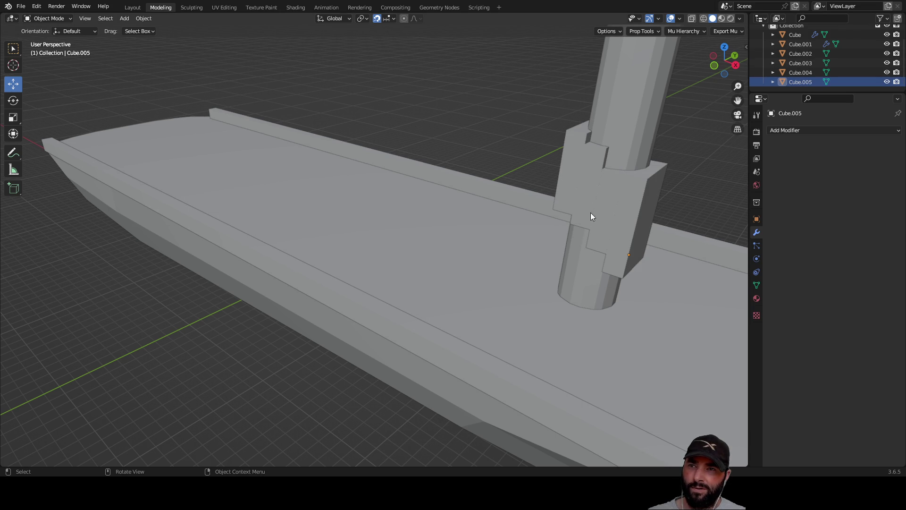
pyautogui.click(887, 81)
pyautogui.click(889, 82)
pyautogui.scroll(-2, 644, 193)
pyautogui.moveTo(580, 198)
pyautogui.mouseDown(button='middle')
pyautogui.moveTo(624, 160)
pyautogui.moveTo(655, 164)
pyautogui.moveTo(611, 188)
pyautogui.mouseUp(button='middle')
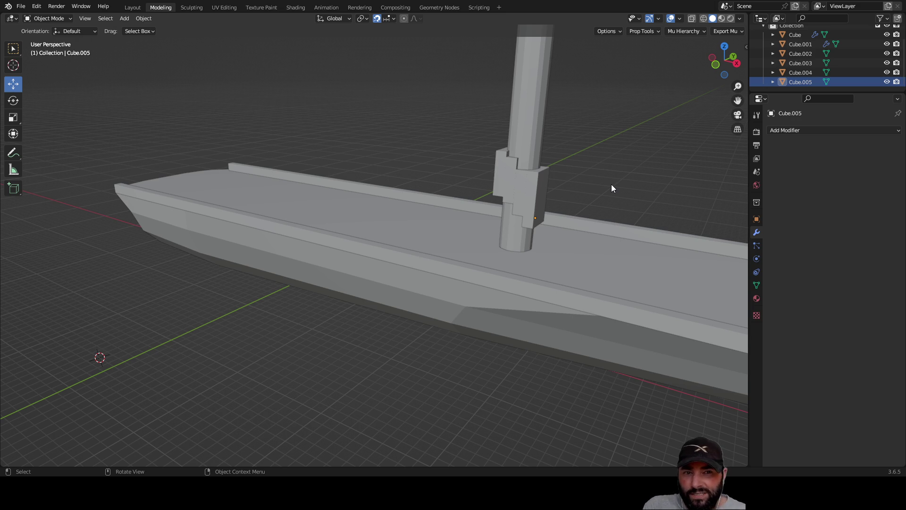
pyautogui.moveTo(612, 188)
pyautogui.mouseDown(button='middle')
pyautogui.moveTo(589, 211)
pyautogui.moveTo(590, 176)
pyautogui.moveTo(534, 148)
pyautogui.moveTo(497, 172)
pyautogui.moveTo(361, 197)
pyautogui.moveTo(306, 189)
pyautogui.moveTo(564, 200)
pyautogui.moveTo(505, 225)
pyautogui.moveTo(745, 204)
pyautogui.mouseUp(button='middle')
pyautogui.scroll(4, 528, 219)
pyautogui.moveTo(581, 191)
pyautogui.mouseDown(button='middle')
pyautogui.moveTo(522, 186)
pyautogui.moveTo(462, 197)
pyautogui.moveTo(505, 199)
pyautogui.moveTo(437, 236)
pyautogui.moveTo(544, 266)
pyautogui.mouseUp(button='middle')
pyautogui.click(416, 249)
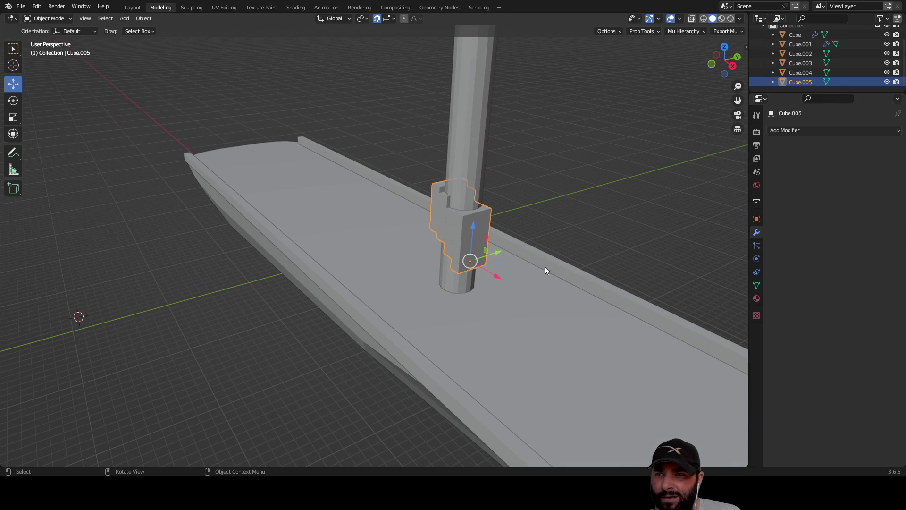
# Step: Move the collar Cube.005 2 m along X and set the mast's Boolean solver to Exact
pyautogui.moveTo(496, 275)
pyautogui.mouseDown()
pyautogui.moveTo(590, 333)
pyautogui.moveTo(504, 279)
pyautogui.mouseUp()
pyautogui.moveTo(560, 227)
pyautogui.mouseDown(button='middle')
pyautogui.moveTo(672, 210)
pyautogui.moveTo(655, 190)
pyautogui.moveTo(560, 211)
pyautogui.moveTo(359, 212)
pyautogui.moveTo(570, 231)
pyautogui.moveTo(685, 187)
pyautogui.mouseUp(button='middle')
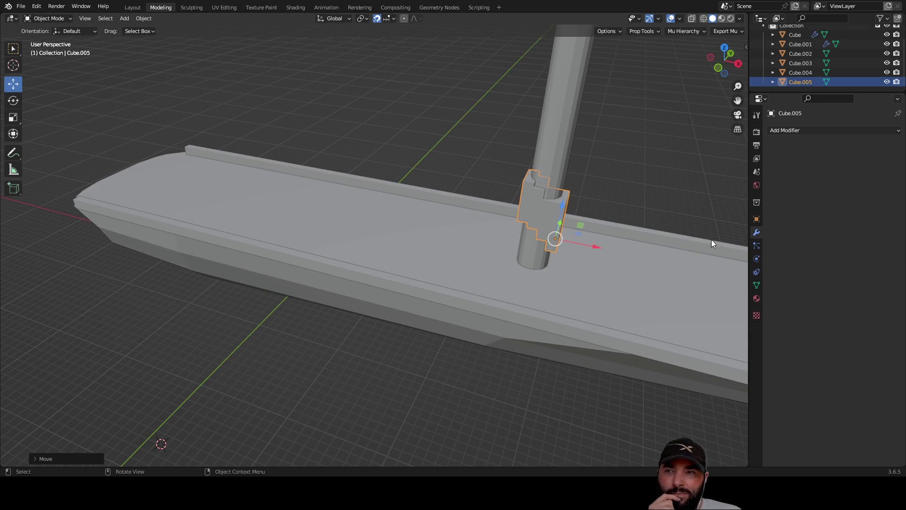
pyautogui.click(551, 126)
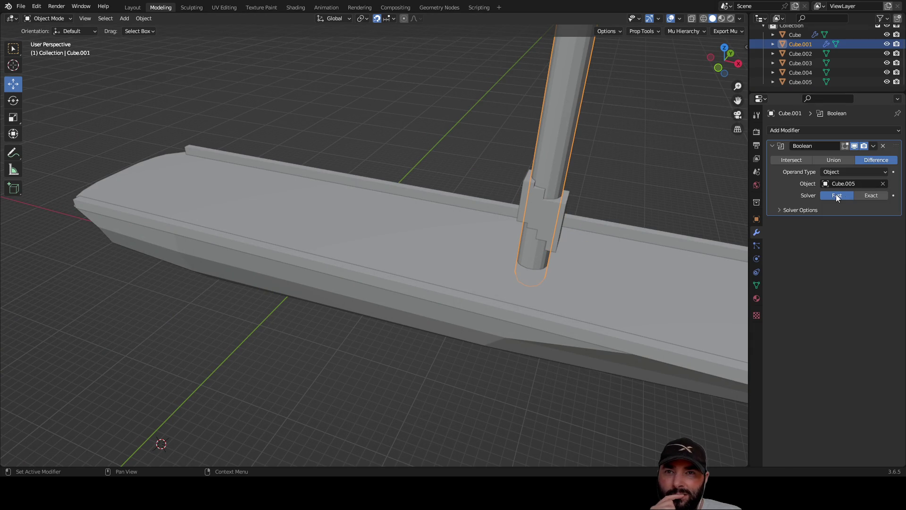
pyautogui.click(872, 196)
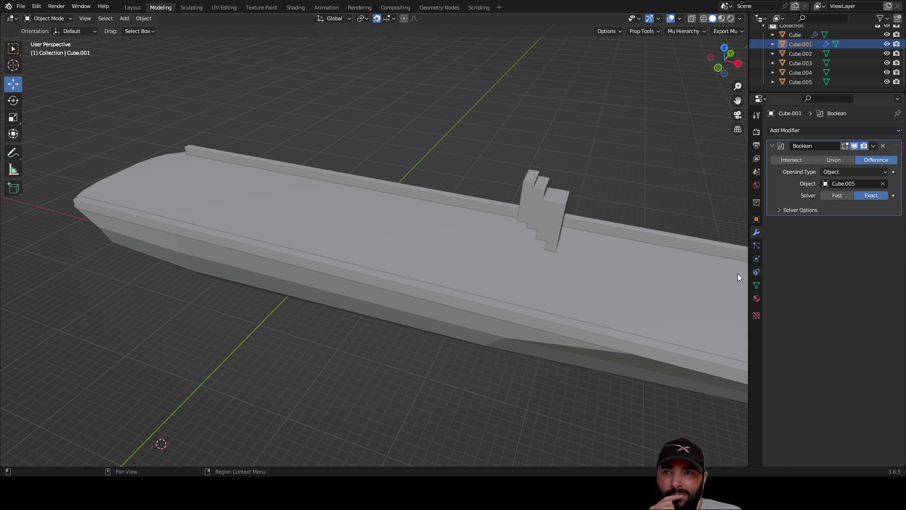
pyautogui.scroll(-6, 641, 213)
pyautogui.scroll(1, 502, 168)
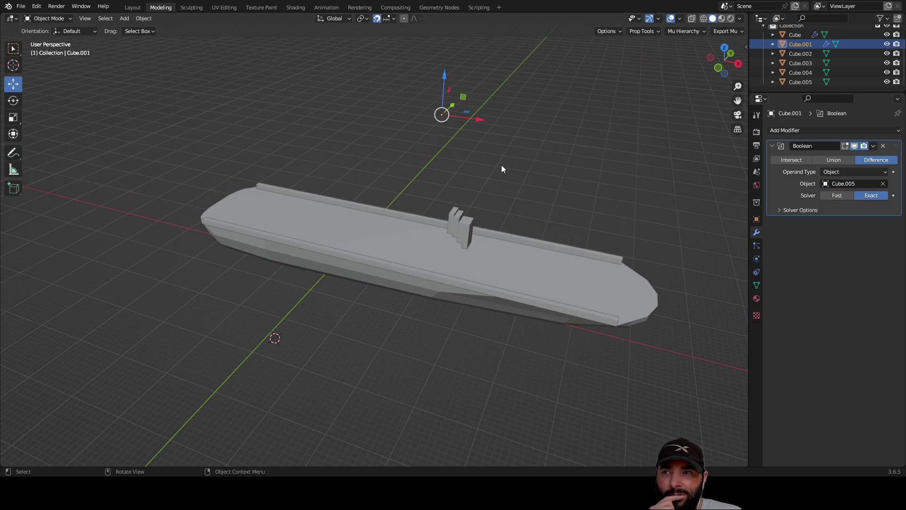
# Step: Move the mast 4 m along negative X, checking the collar by hiding and reshowing it
pyautogui.moveTo(478, 121)
pyautogui.mouseDown()
pyautogui.moveTo(521, 123)
pyautogui.moveTo(465, 128)
pyautogui.moveTo(478, 131)
pyautogui.moveTo(475, 121)
pyautogui.mouseUp()
pyautogui.moveTo(558, 166)
pyautogui.mouseDown(button='middle')
pyautogui.moveTo(569, 154)
pyautogui.moveTo(509, 127)
pyautogui.moveTo(548, 127)
pyautogui.moveTo(611, 162)
pyautogui.mouseUp(button='middle')
pyautogui.click(887, 82)
pyautogui.click(887, 82)
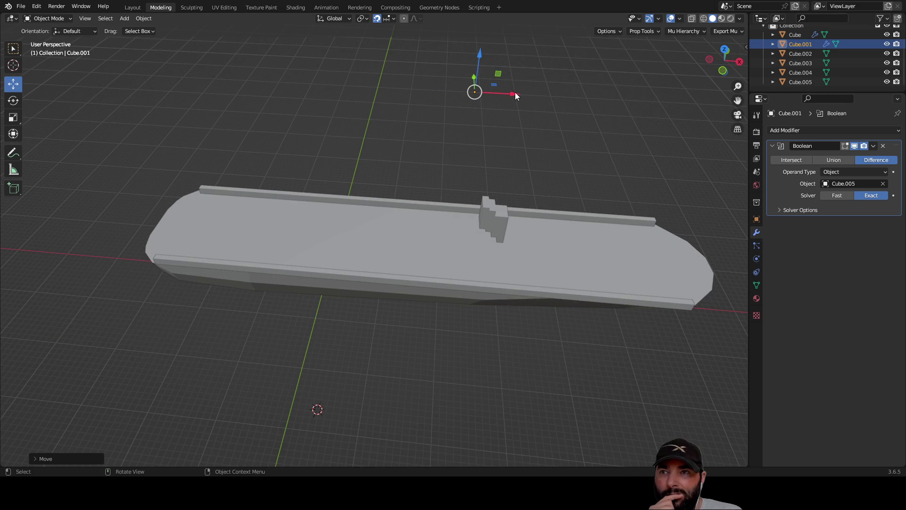
pyautogui.moveTo(513, 95)
pyautogui.mouseDown()
pyautogui.moveTo(477, 96)
pyautogui.moveTo(503, 97)
pyautogui.mouseUp()
pyautogui.moveTo(505, 98)
pyautogui.mouseDown(button='middle')
pyautogui.moveTo(614, 161)
pyautogui.moveTo(588, 135)
pyautogui.moveTo(568, 150)
pyautogui.mouseUp(button='middle')
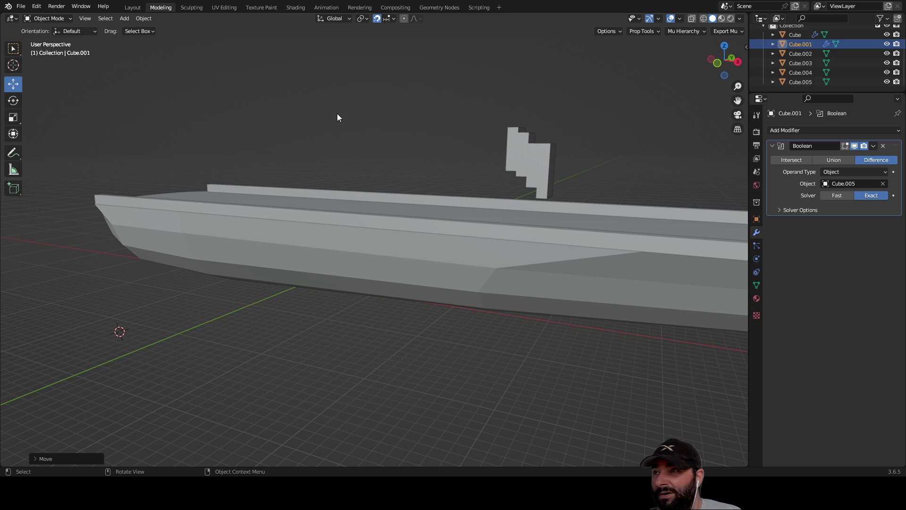
# Step: Slide the mast further left along X so it stands whole, then select the collar block
pyautogui.scroll(-4, 338, 117)
pyautogui.moveTo(469, 132)
pyautogui.mouseDown(button='middle')
pyautogui.moveTo(487, 160)
pyautogui.moveTo(401, 168)
pyautogui.mouseUp(button='middle')
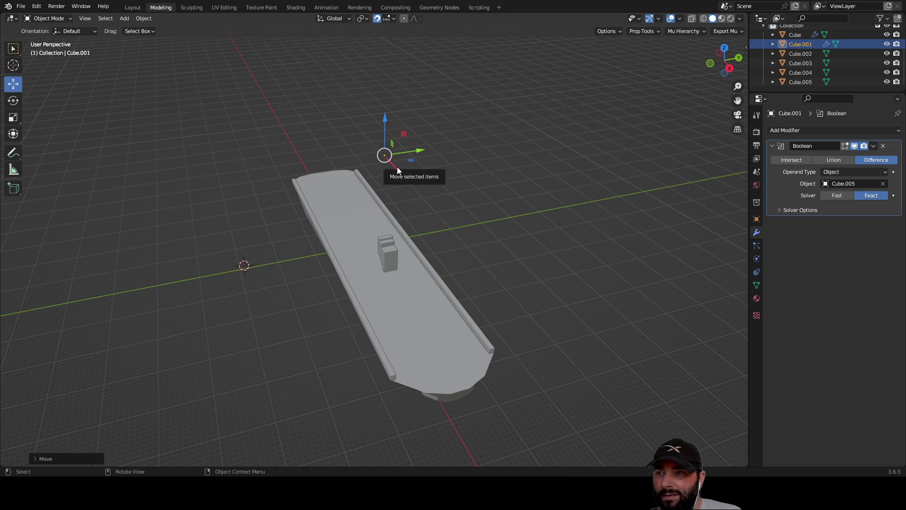
pyautogui.moveTo(394, 185)
pyautogui.mouseDown(button='middle')
pyautogui.moveTo(510, 170)
pyautogui.moveTo(468, 129)
pyautogui.mouseUp(button='middle')
pyautogui.moveTo(467, 129); pyautogui.dragTo(396, 124)
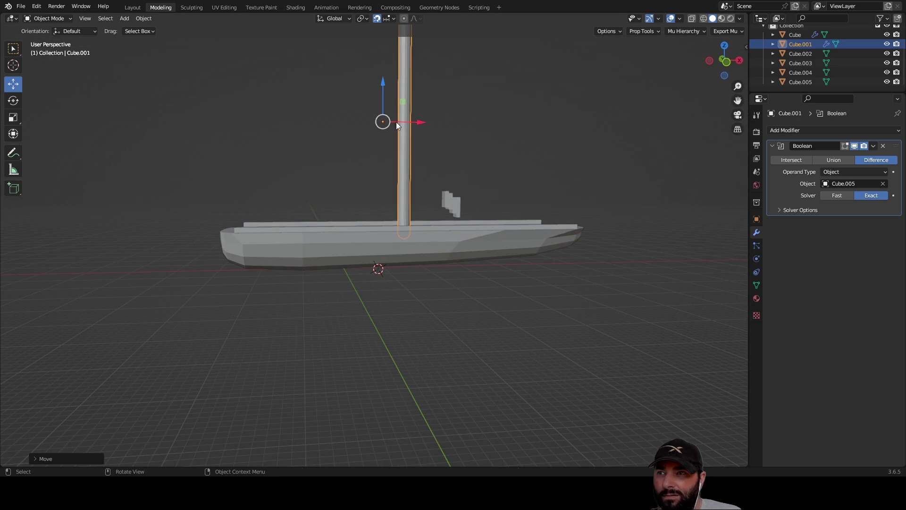
pyautogui.moveTo(508, 134); pyautogui.dragTo(488, 175, button='middle')
pyautogui.click(452, 244)
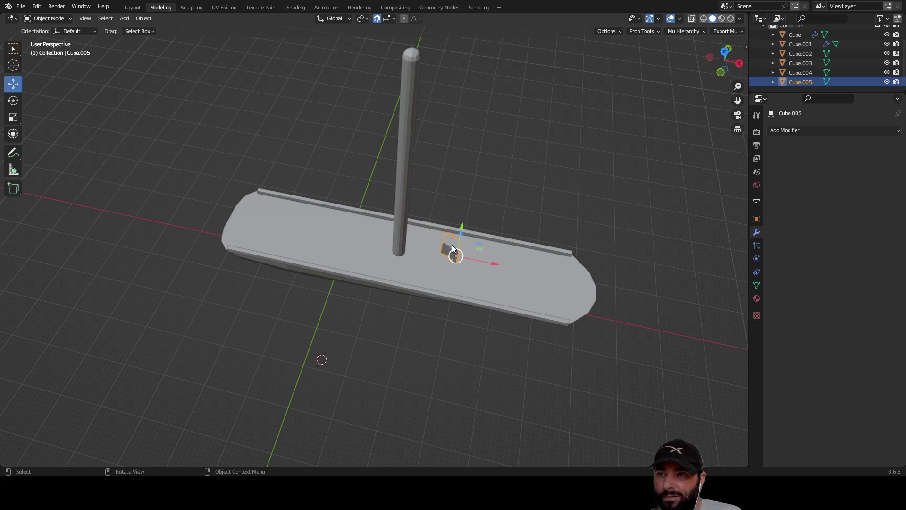
# Step: Delete the collar block and lower the mast down into the hull
pyautogui.press('Delete')
pyautogui.moveTo(423, 168); pyautogui.dragTo(410, 103, button='middle')
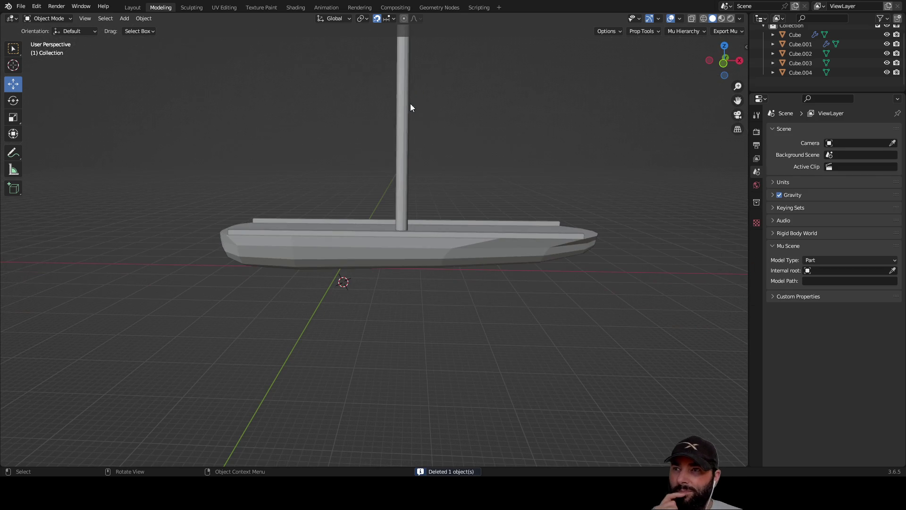
pyautogui.click(407, 103)
pyautogui.moveTo(381, 87); pyautogui.dragTo(382, 191)
# Step: Set the mast Cube.001 as the cutter object in the hull's Boolean modifier
pyautogui.moveTo(516, 142); pyautogui.dragTo(381, 265, button='middle')
pyautogui.click(324, 245)
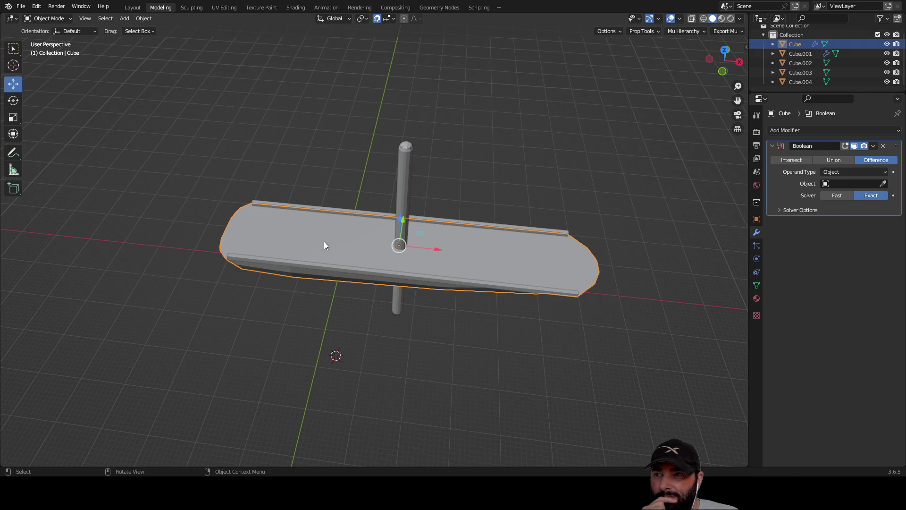
pyautogui.click(882, 183)
pyautogui.click(406, 156)
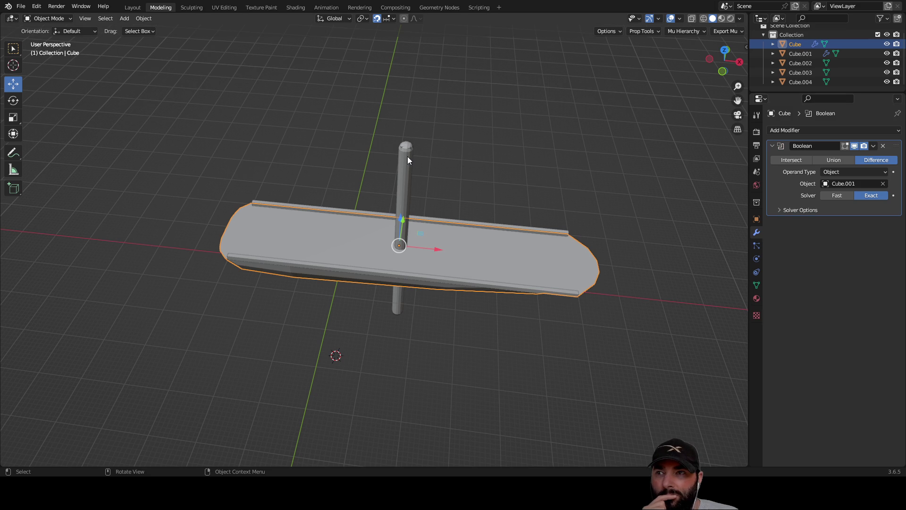
pyautogui.moveTo(406, 157); pyautogui.dragTo(485, 137, button='middle')
pyautogui.scroll(2, 577, 194)
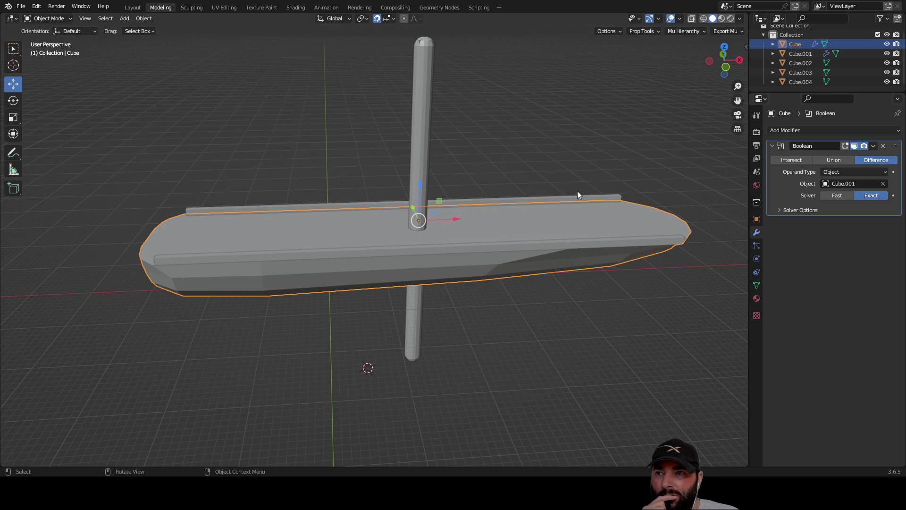
# Step: Hide the mast to inspect the round deck hole from above and below, then reveal it
pyautogui.click(886, 44)
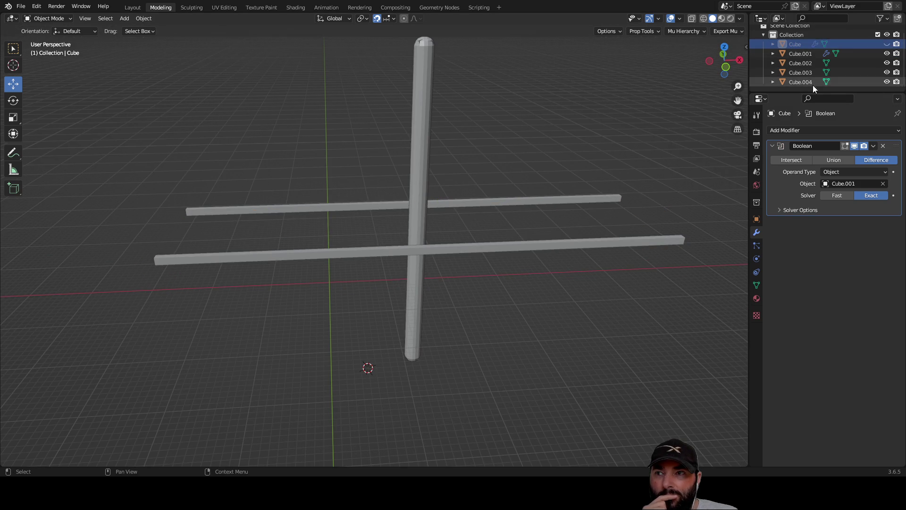
pyautogui.click(888, 45)
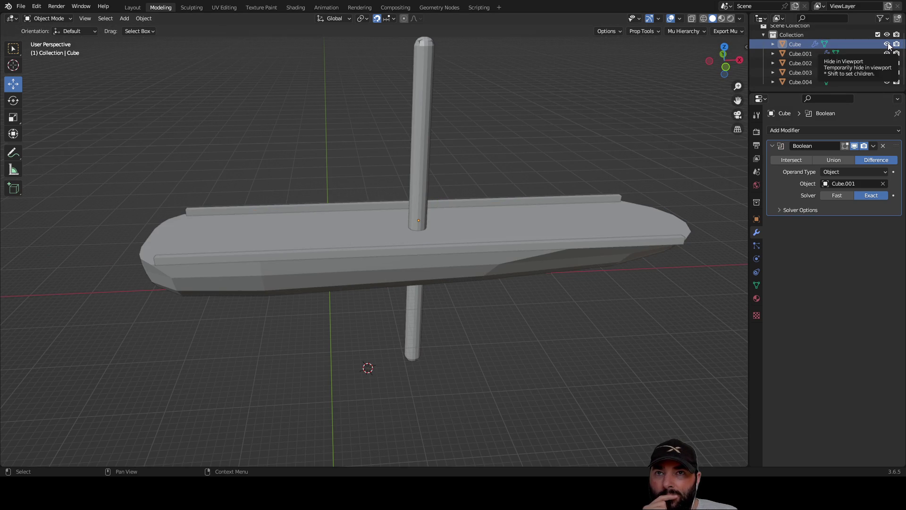
pyautogui.click(886, 54)
pyautogui.moveTo(674, 102)
pyautogui.mouseDown(button='middle')
pyautogui.moveTo(474, 217)
pyautogui.moveTo(463, 206)
pyautogui.moveTo(329, 198)
pyautogui.moveTo(289, 247)
pyautogui.moveTo(392, 215)
pyautogui.moveTo(416, 231)
pyautogui.moveTo(411, 222)
pyautogui.moveTo(360, 234)
pyautogui.moveTo(381, 216)
pyautogui.moveTo(386, 162)
pyautogui.moveTo(448, 70)
pyautogui.moveTo(489, 55)
pyautogui.moveTo(446, 139)
pyautogui.moveTo(440, 172)
pyautogui.moveTo(564, 172)
pyautogui.moveTo(497, 166)
pyautogui.moveTo(524, 157)
pyautogui.moveTo(623, 206)
pyautogui.mouseUp(button='middle')
pyautogui.moveTo(439, 295)
pyautogui.mouseDown(button='middle')
pyautogui.moveTo(441, 147)
pyautogui.moveTo(445, 178)
pyautogui.moveTo(514, 171)
pyautogui.moveTo(568, 197)
pyautogui.moveTo(477, 216)
pyautogui.moveTo(443, 233)
pyautogui.moveTo(446, 254)
pyautogui.moveTo(453, 230)
pyautogui.moveTo(496, 174)
pyautogui.moveTo(359, 211)
pyautogui.moveTo(449, 247)
pyautogui.moveTo(417, 229)
pyautogui.moveTo(344, 239)
pyautogui.moveTo(307, 219)
pyautogui.moveTo(323, 125)
pyautogui.moveTo(299, 330)
pyautogui.moveTo(316, 297)
pyautogui.moveTo(328, 163)
pyautogui.moveTo(309, 294)
pyautogui.mouseUp(button='middle')
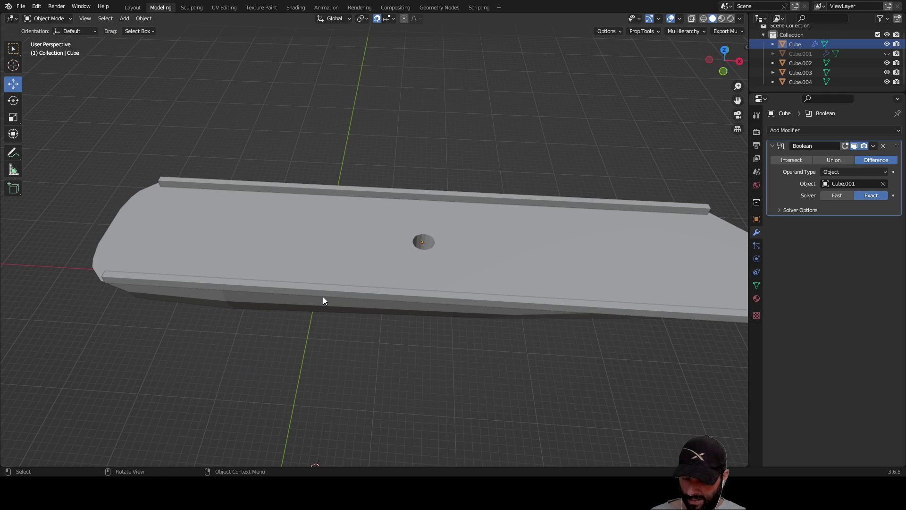
pyautogui.hotkey('alt', 'h')
pyautogui.click(511, 301)
# Step: Lower the hull 1 m along Z
pyautogui.moveTo(511, 301)
pyautogui.keyDown('ctrl'); pyautogui.mouseDown(button='middle')
pyautogui.moveTo(491, 268)
pyautogui.moveTo(454, 243)
pyautogui.moveTo(429, 160)
pyautogui.moveTo(401, 185)
pyautogui.mouseUp(button='middle'); pyautogui.keyUp('ctrl')
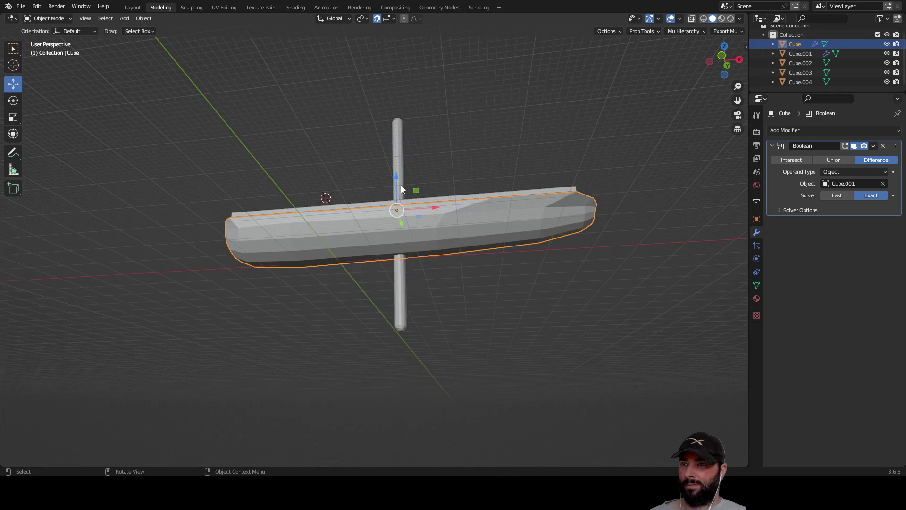
pyautogui.moveTo(395, 179); pyautogui.dragTo(397, 181)
pyautogui.moveTo(397, 181)
pyautogui.mouseDown(button='middle')
pyautogui.moveTo(418, 149)
pyautogui.moveTo(440, 145)
pyautogui.mouseUp(button='middle')
# Step: Raise the mast along Z and nudge it slightly along X so it stands through the deck hole
pyautogui.click(406, 150)
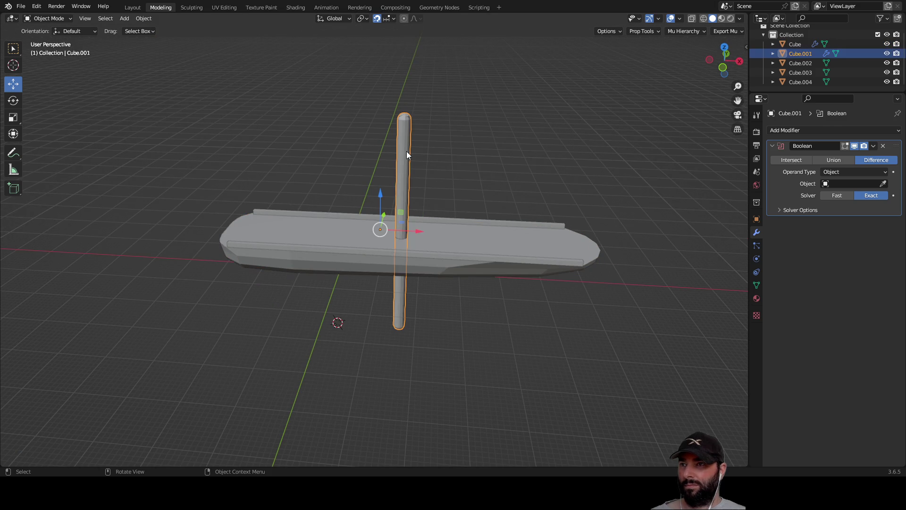
pyautogui.moveTo(379, 193)
pyautogui.mouseDown()
pyautogui.moveTo(391, 72)
pyautogui.moveTo(392, 80)
pyautogui.mouseUp()
pyautogui.moveTo(392, 81)
pyautogui.mouseDown(button='middle')
pyautogui.moveTo(516, 174)
pyautogui.moveTo(453, 181)
pyautogui.moveTo(496, 186)
pyautogui.moveTo(494, 194)
pyautogui.moveTo(487, 135)
pyautogui.mouseUp(button='middle')
pyautogui.moveTo(471, 123); pyautogui.dragTo(457, 124)
pyautogui.click(293, 135)
pyautogui.moveTo(293, 136)
pyautogui.mouseDown(button='middle')
pyautogui.moveTo(233, 184)
pyautogui.moveTo(481, 115)
pyautogui.moveTo(430, 209)
pyautogui.moveTo(461, 151)
pyautogui.mouseUp(button='middle')
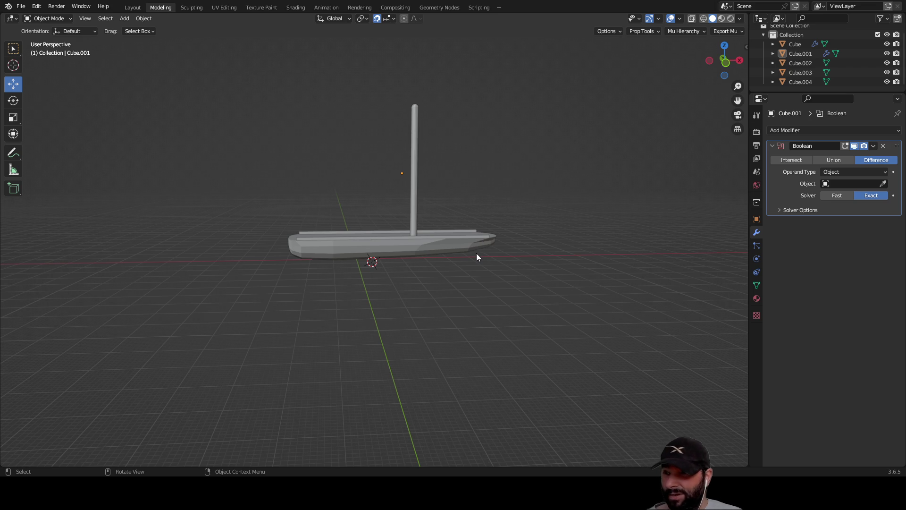
pyautogui.moveTo(542, 163)
pyautogui.mouseDown(button='middle')
pyautogui.moveTo(506, 170)
pyautogui.moveTo(520, 170)
pyautogui.moveTo(508, 241)
pyautogui.mouseUp(button='middle')
pyautogui.scroll(5, 508, 241)
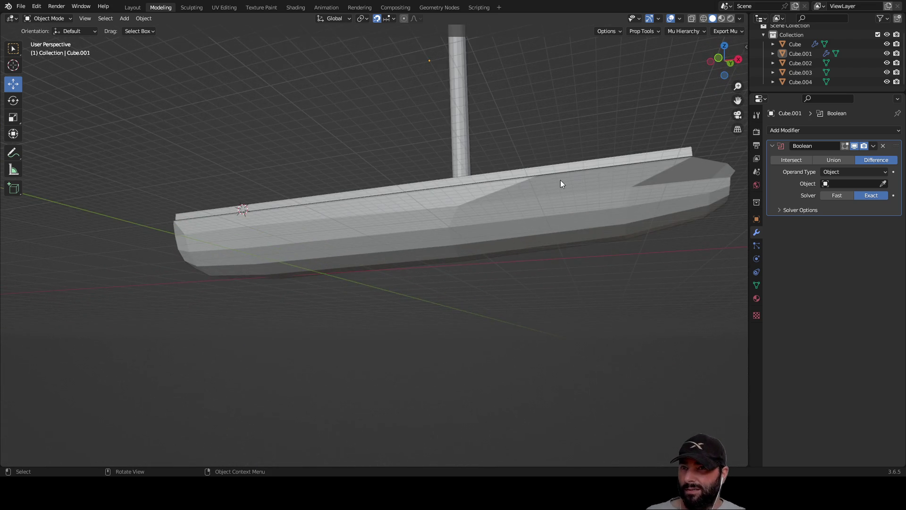